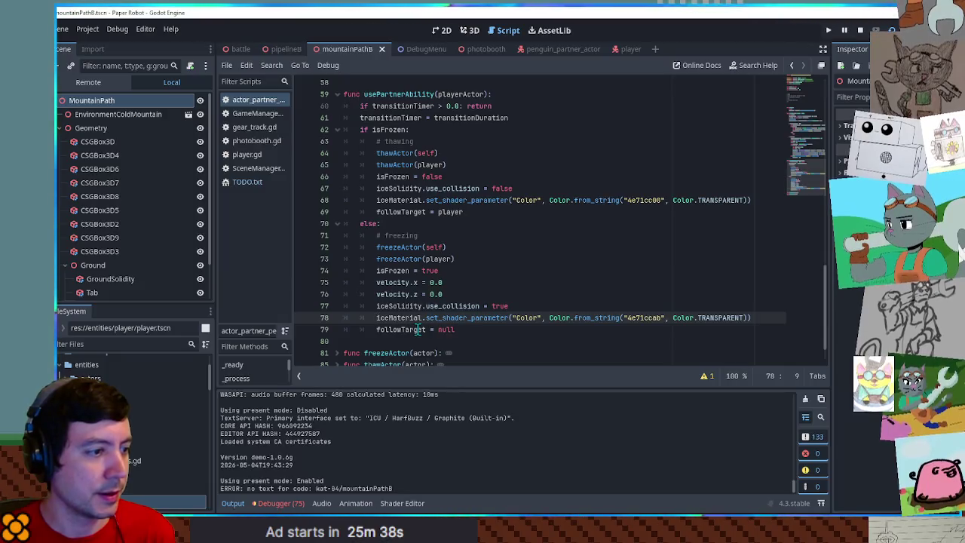
- Comment out the direct ice colour assignment on line 78 and save the script
text(#)
key(ctrl+s)
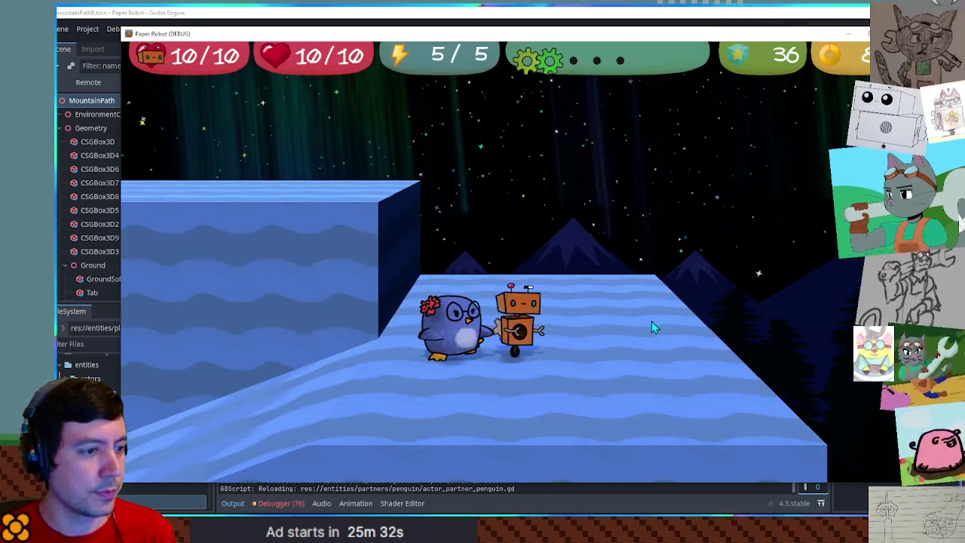
scroll(425, 237, up, 10)
scroll(425, 236, up, 4)
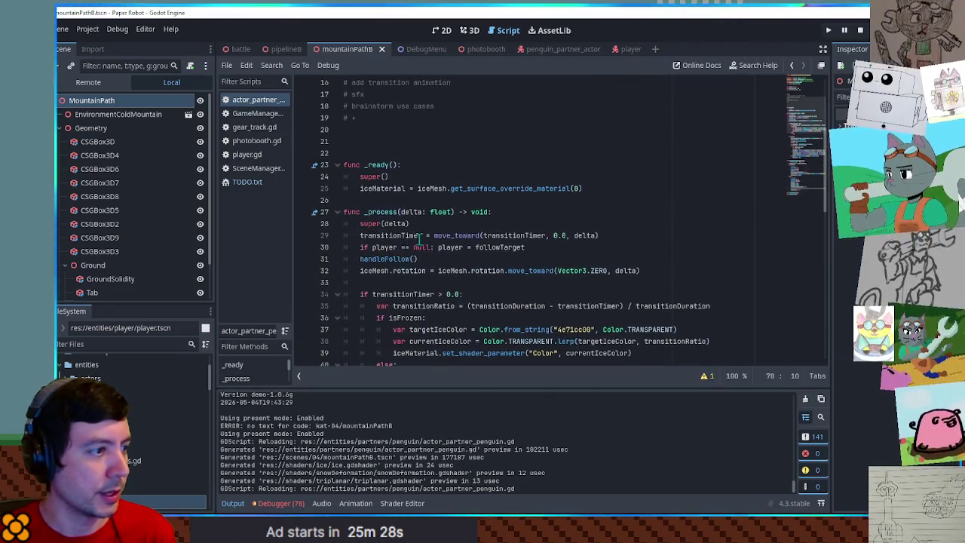
- Add a print(transitionRatio) debug line after line 39, save, and run the game
double_click(394, 299)
scroll(416, 259, down, 3)
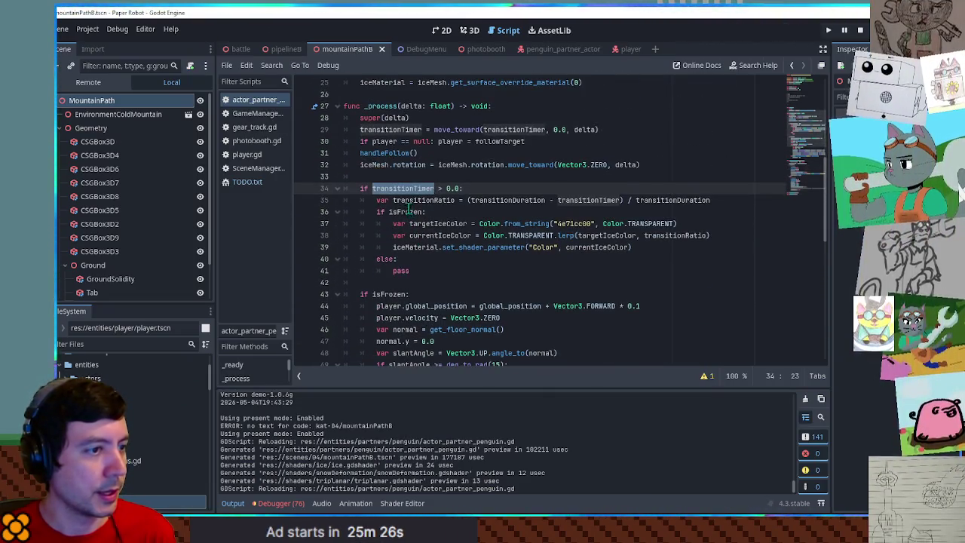
click(442, 189)
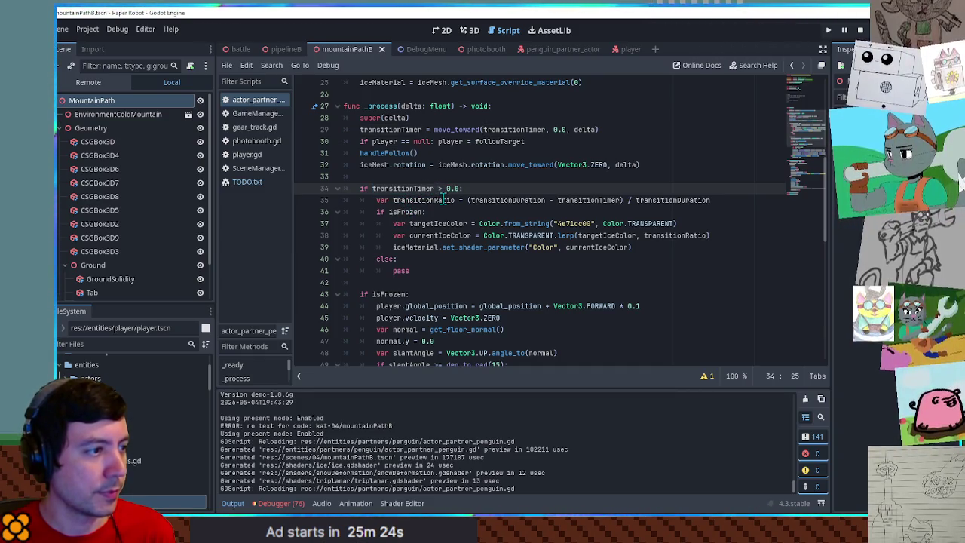
double_click(424, 200)
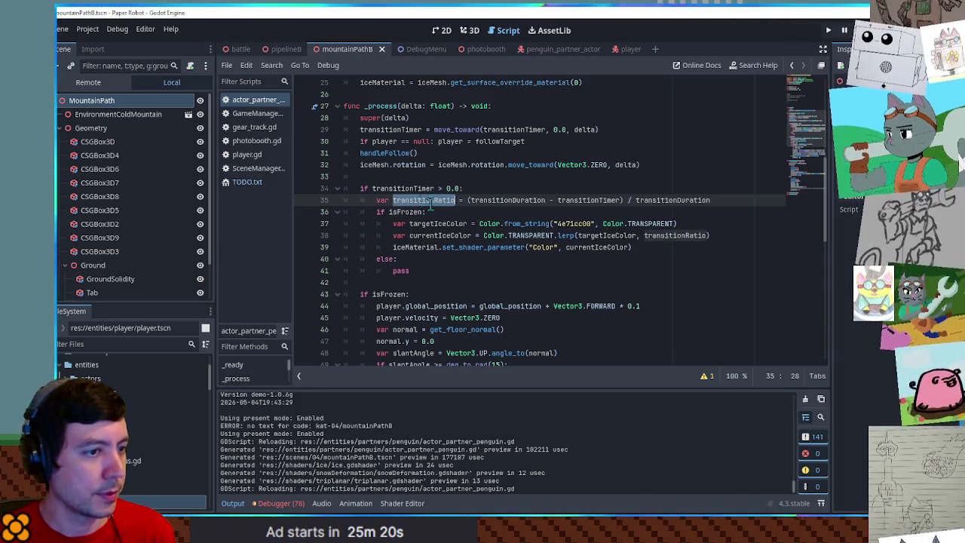
click(690, 236)
click(690, 247)
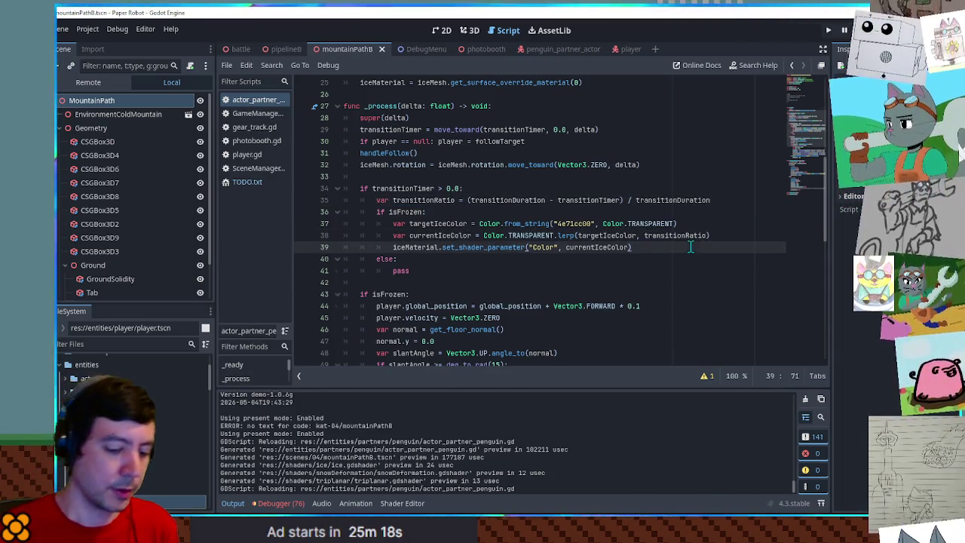
key(Return)
text(print(currentIceColor)
key(ctrl+s)
key(F5)
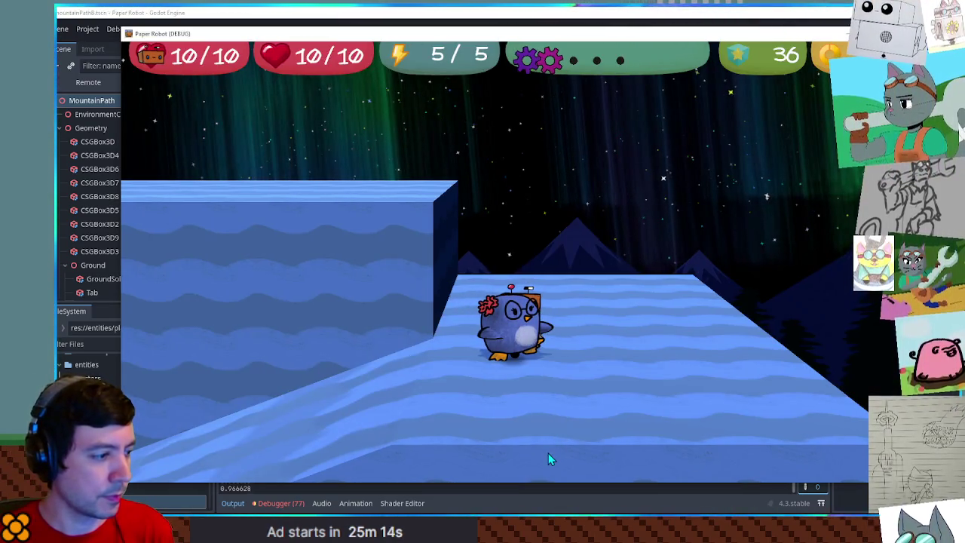
- Check transitionRatio climbs to about 0.99996 in Output, then print currentIceColor instead and relaunch
click(552, 491)
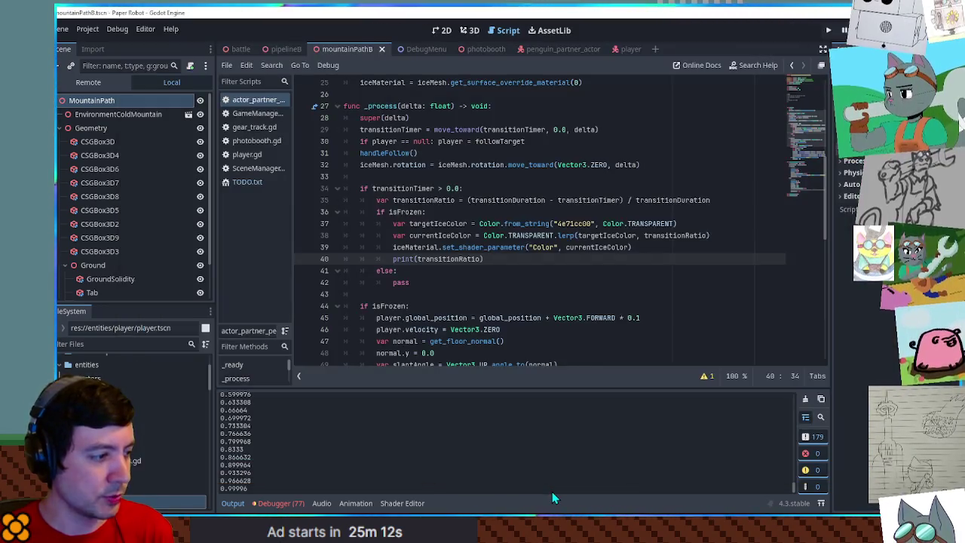
key(alt+Tab)
key(alt+Tab)
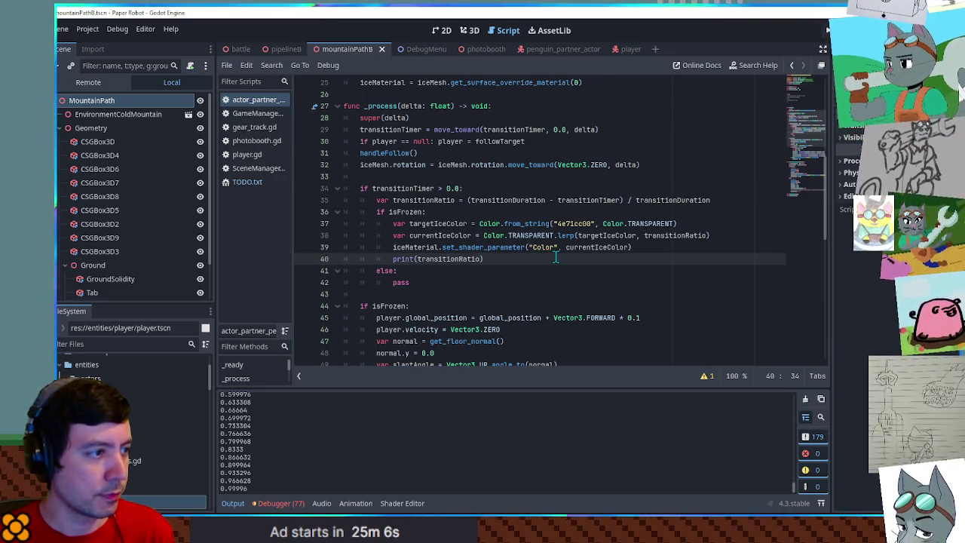
click(604, 236)
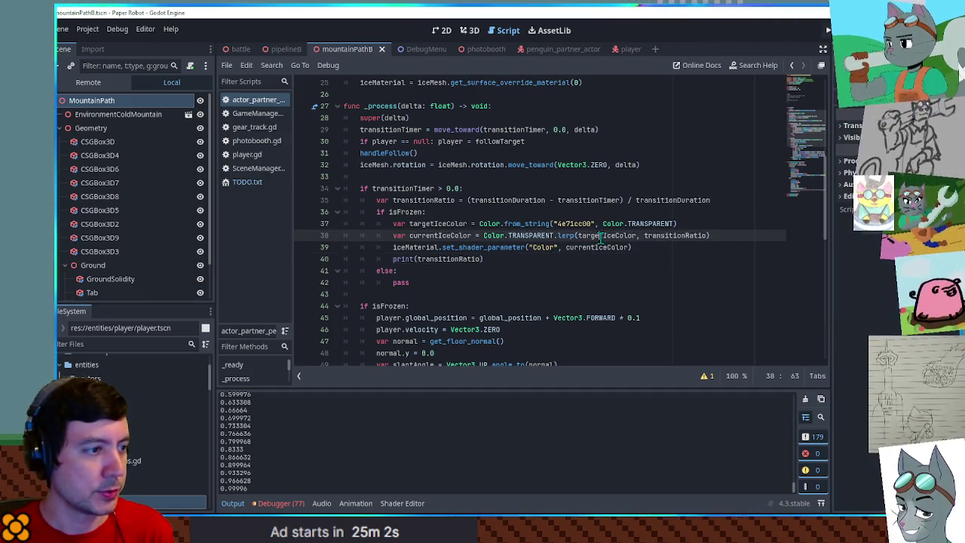
click(604, 247)
click(462, 259)
key(F6)
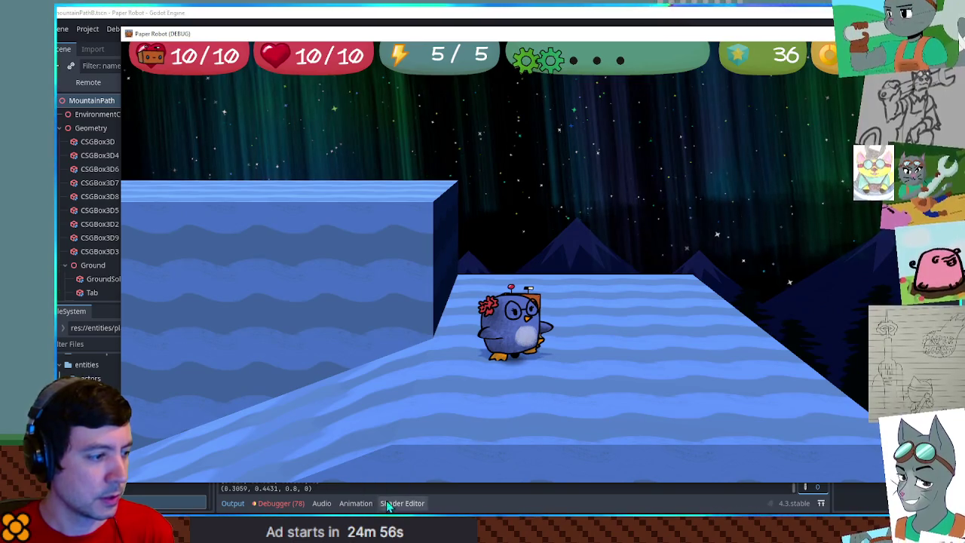
- Change the target ice colour from 4e71cc00 to 4e71ccab, save, test the freeze, and close the game
click(378, 486)
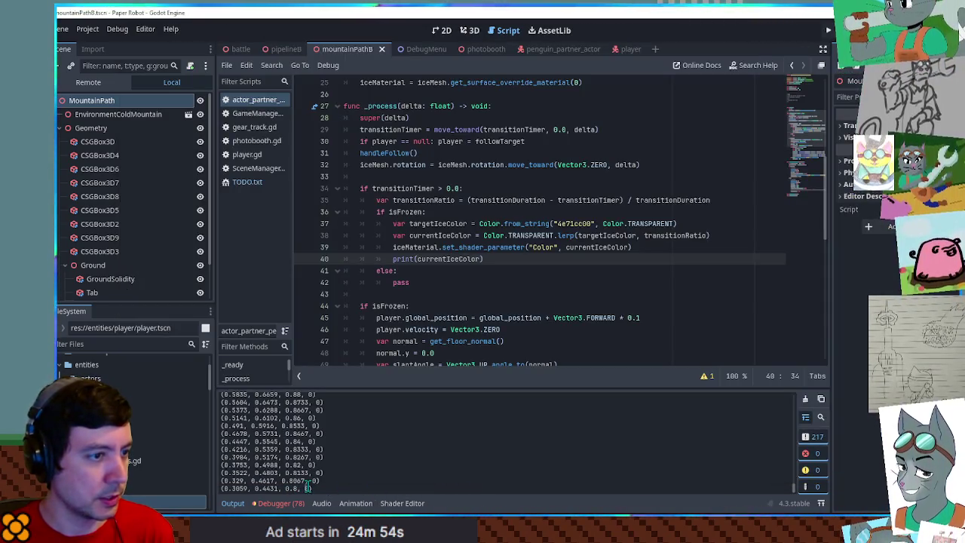
click(589, 224)
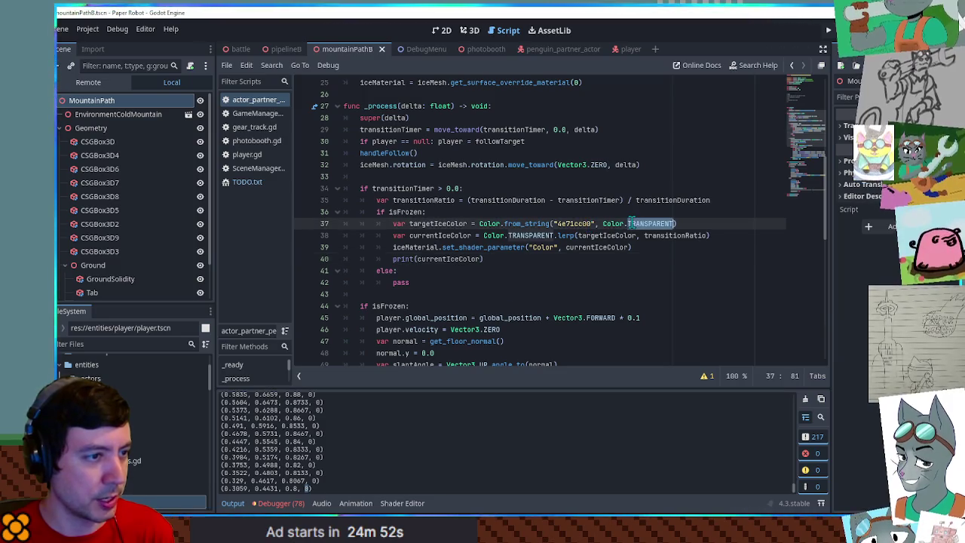
scroll(625, 259, down, 5)
scroll(625, 259, down, 4)
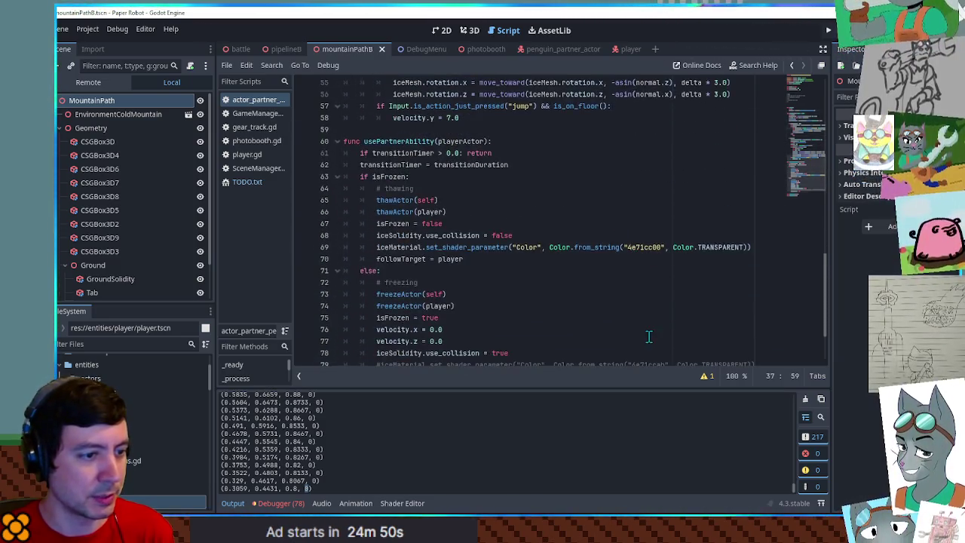
scroll(633, 258, up, 9)
key(Delete)
key(Delete)
text(ab)
key(ctrl+s)
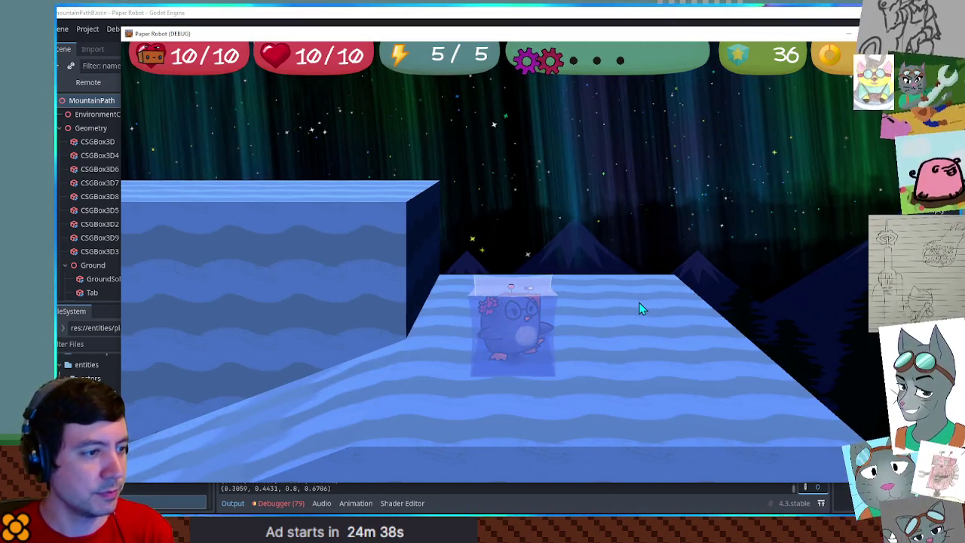
key(alt+F4)
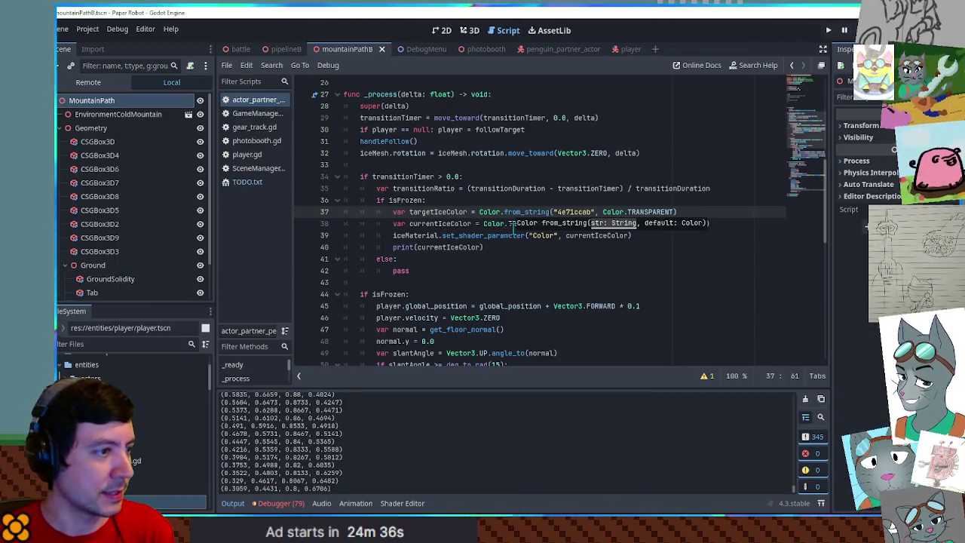
- Delete the commented #iceMaterial line above followTarget = null in usePartnerAbility and save
scroll(493, 228, down, 3)
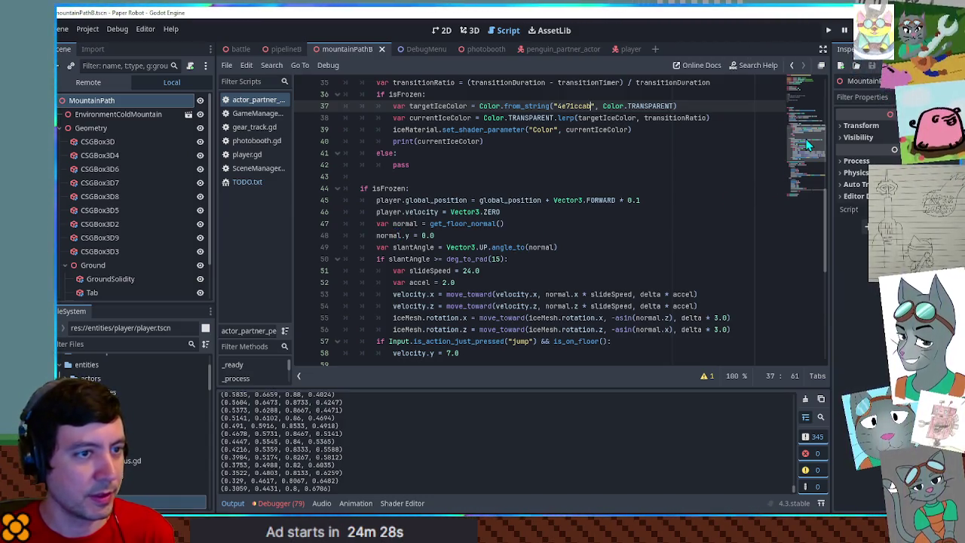
mouse_move(809, 145)
mouse_down()
mouse_move(807, 133)
mouse_move(808, 173)
mouse_up()
click(437, 307)
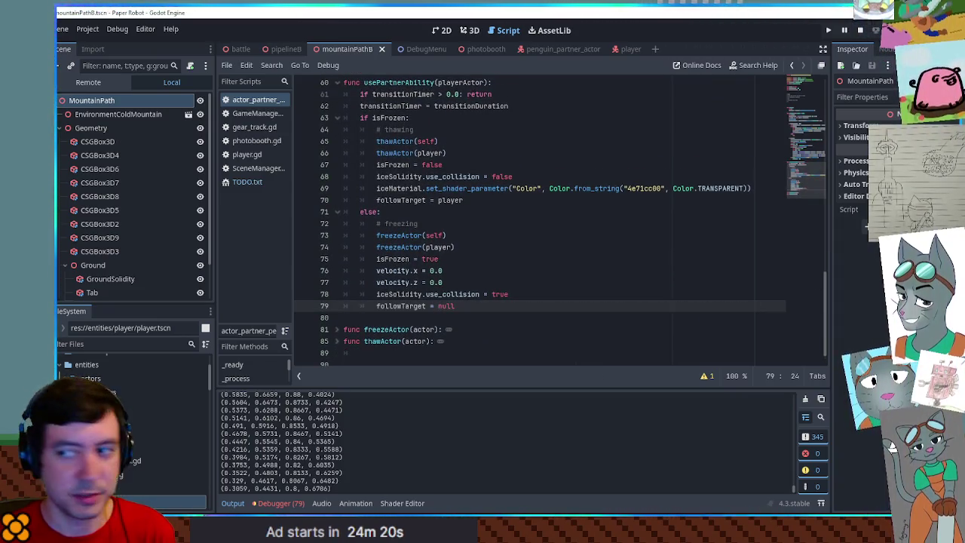
key(ctrl+s)
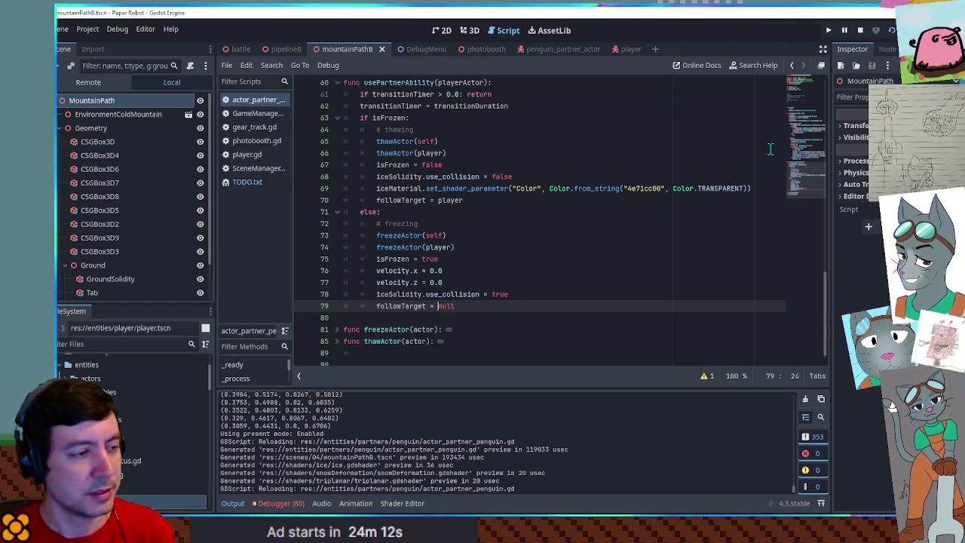
scroll(520, 230, up, 3)
scroll(453, 228, down, 3)
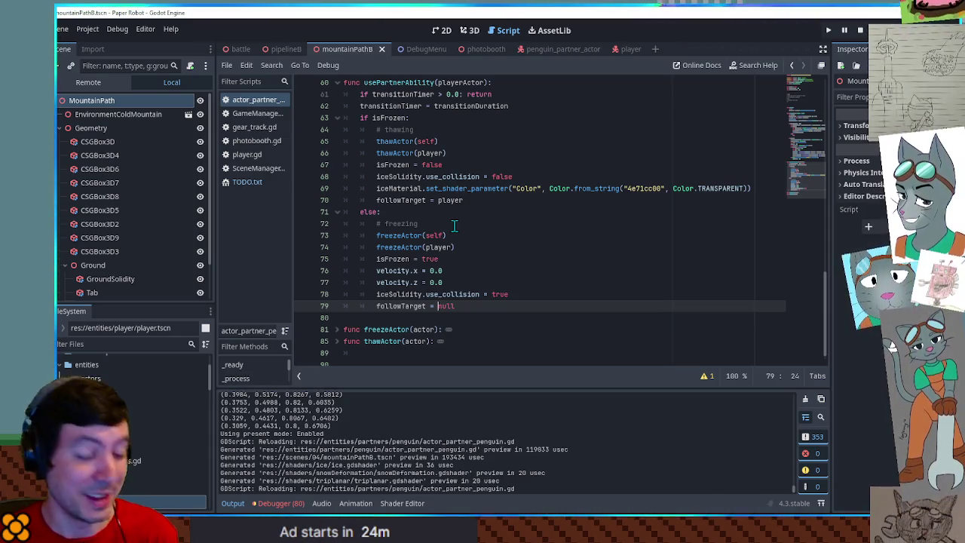
scroll(454, 224, up, 10)
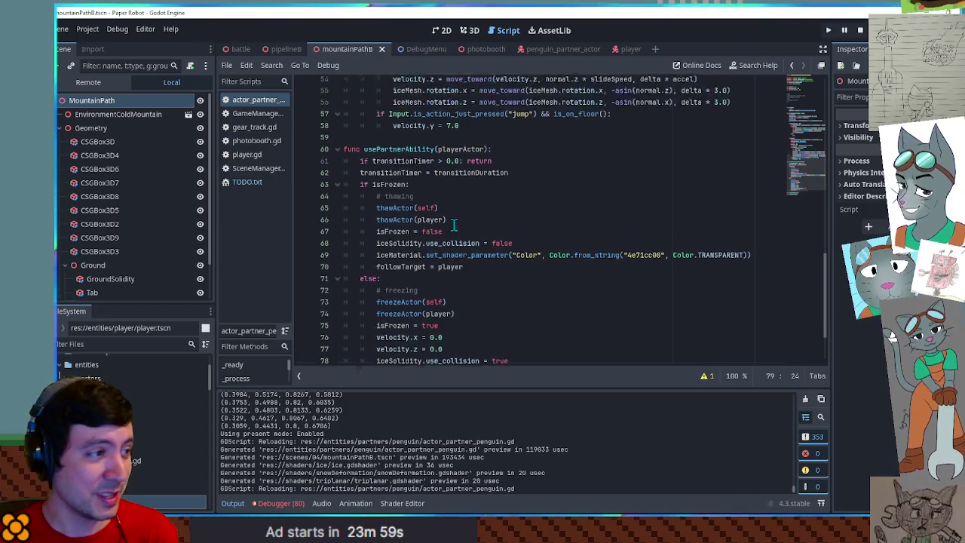
- Wrap the player position update in an if transitionTimer == 0.0: condition
double_click(389, 246)
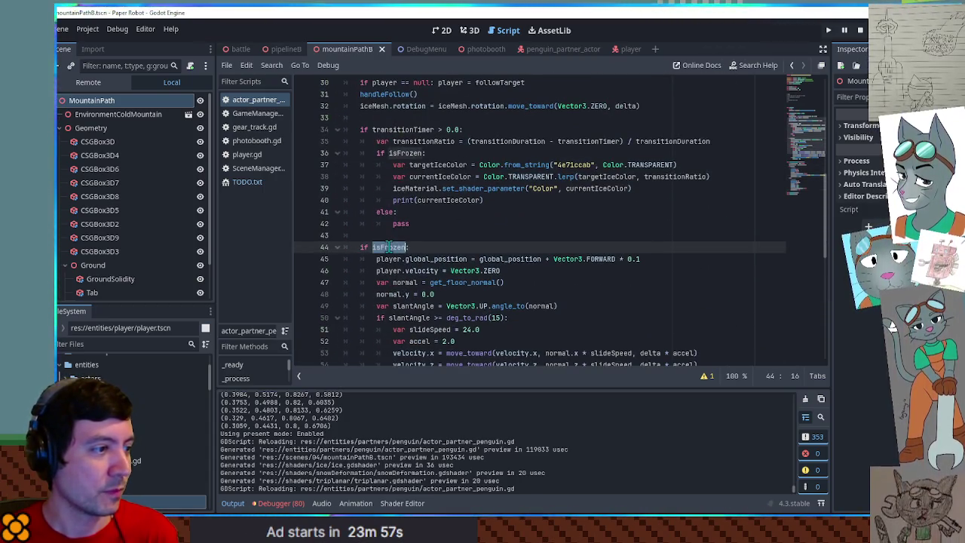
scroll(430, 234, down, 1)
double_click(440, 224)
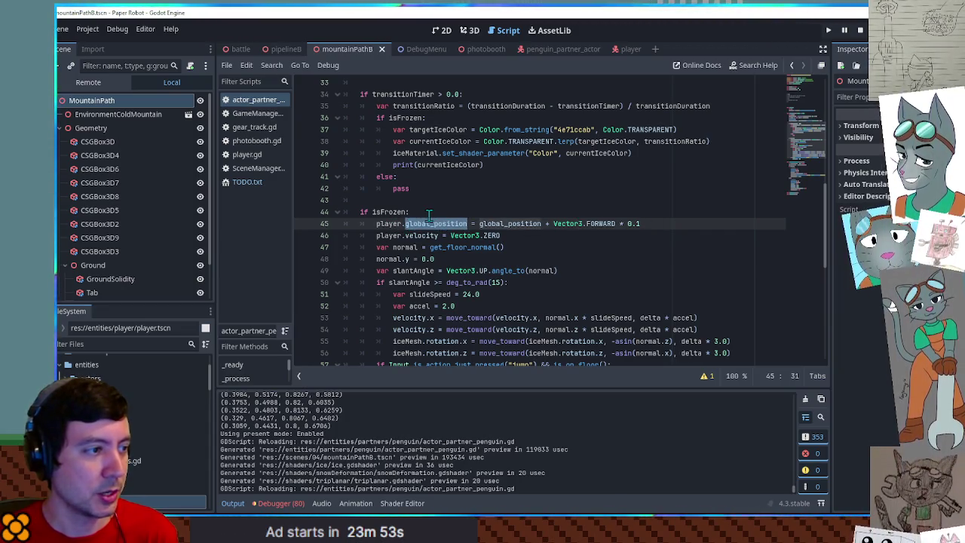
click(429, 213)
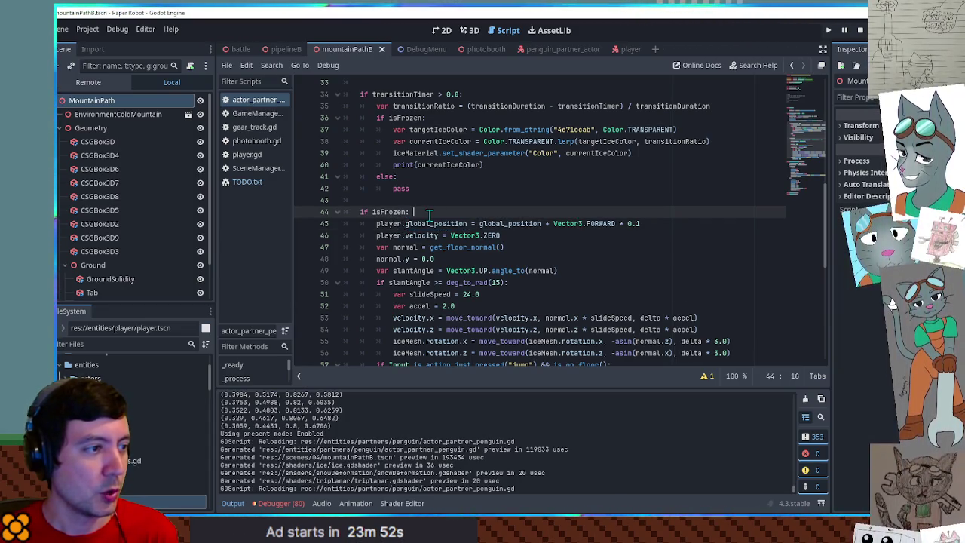
double_click(406, 94)
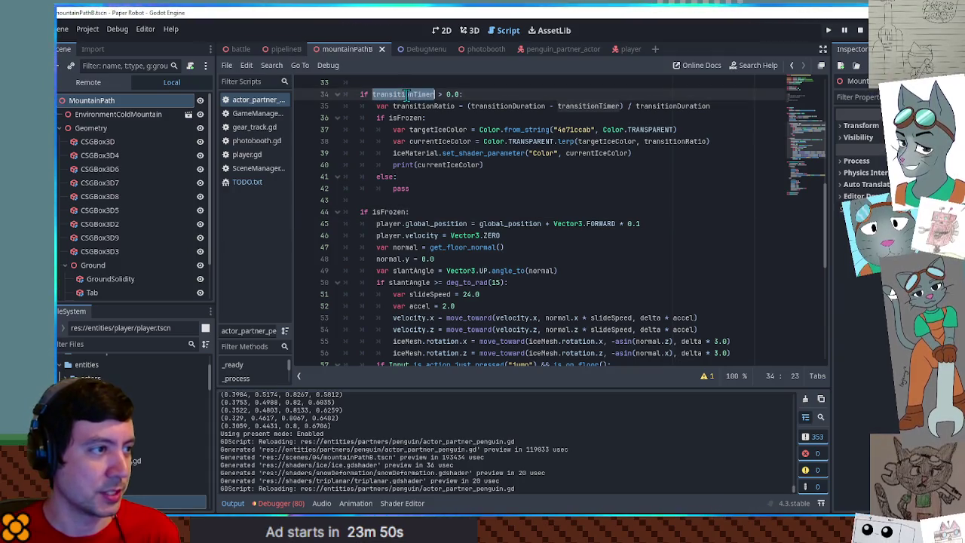
click(376, 224)
text(if transitionTimer == 0.0:)
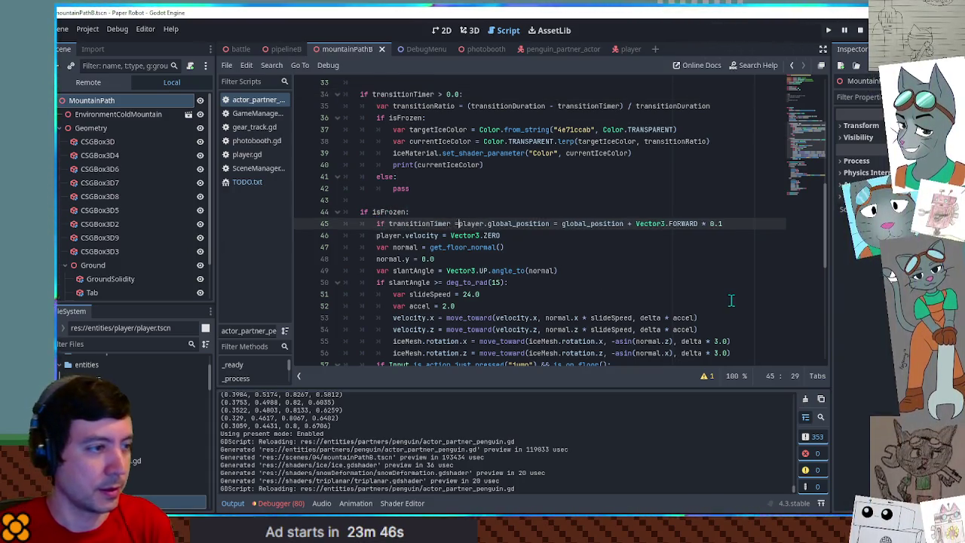
key(Return)
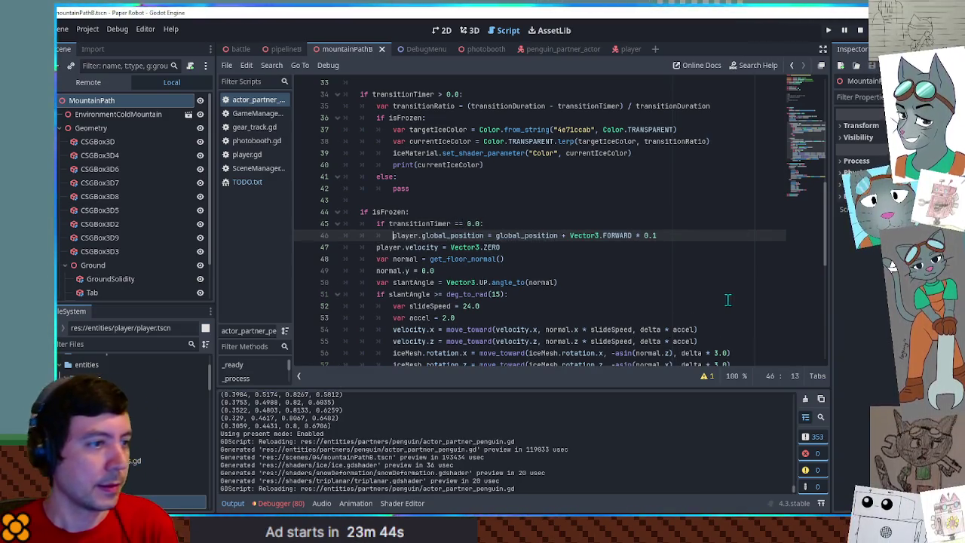
- Delete the debug print line, add a blank line after line 39, and select the player position line
click(462, 167)
key(ctrl+shift+k)
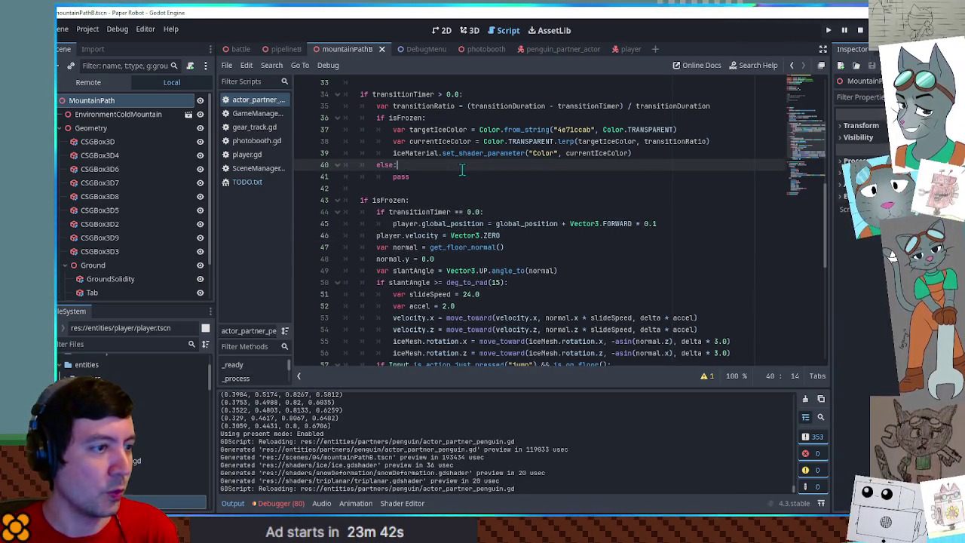
click(665, 154)
key(Return)
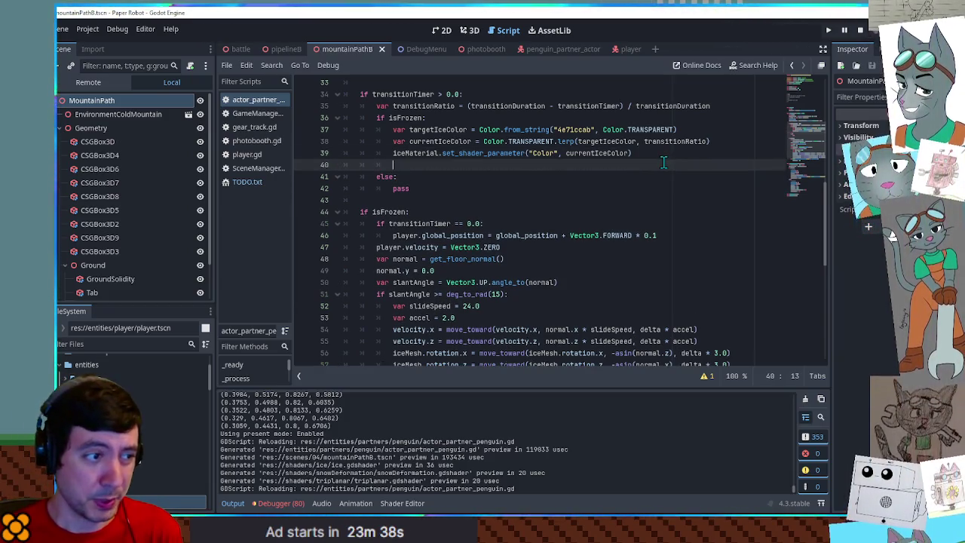
drag(393, 235, 668, 236)
key(ctrl+c)
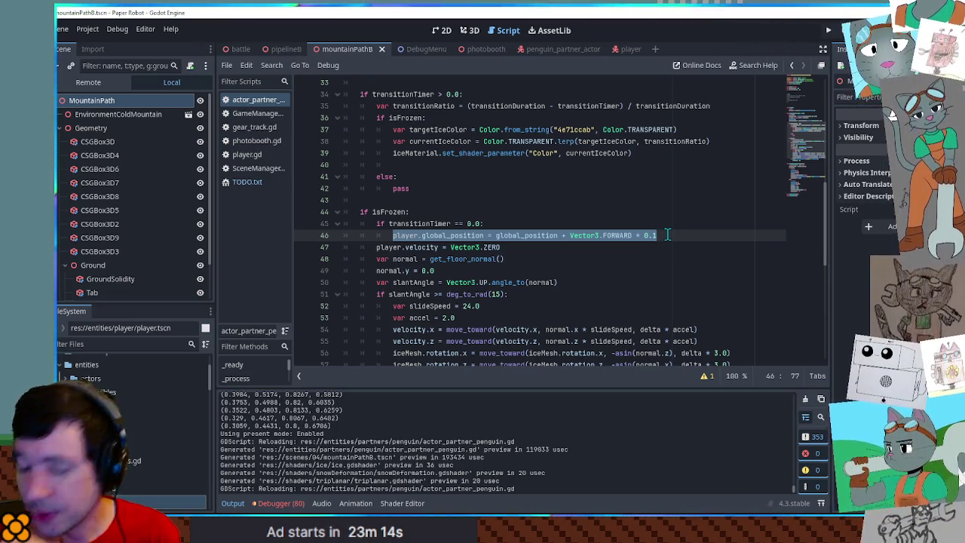
click(490, 174)
click(490, 170)
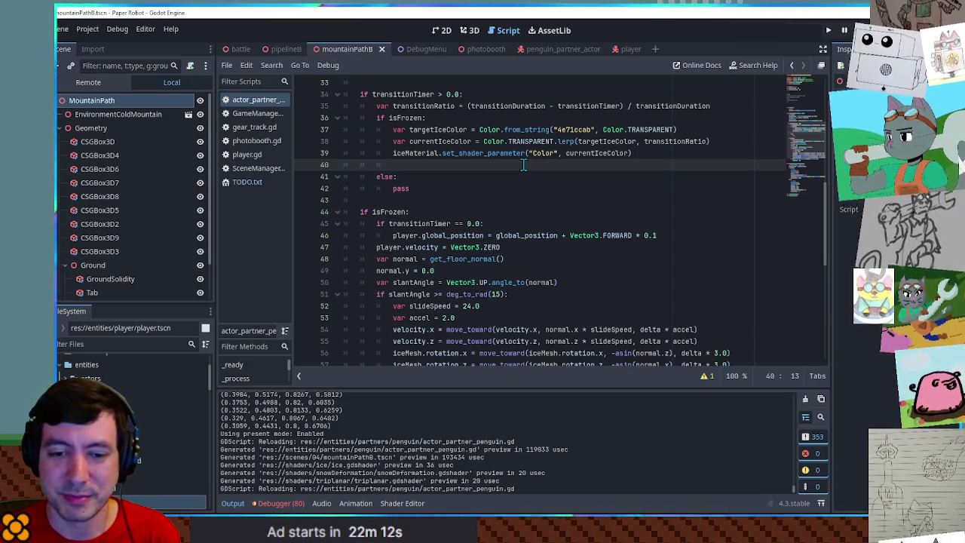
key(ctrl+v)
- Paste the player-position line onto empty line 40 and select its forward-offset expression
key(ctrl+z)
key(ctrl+v)
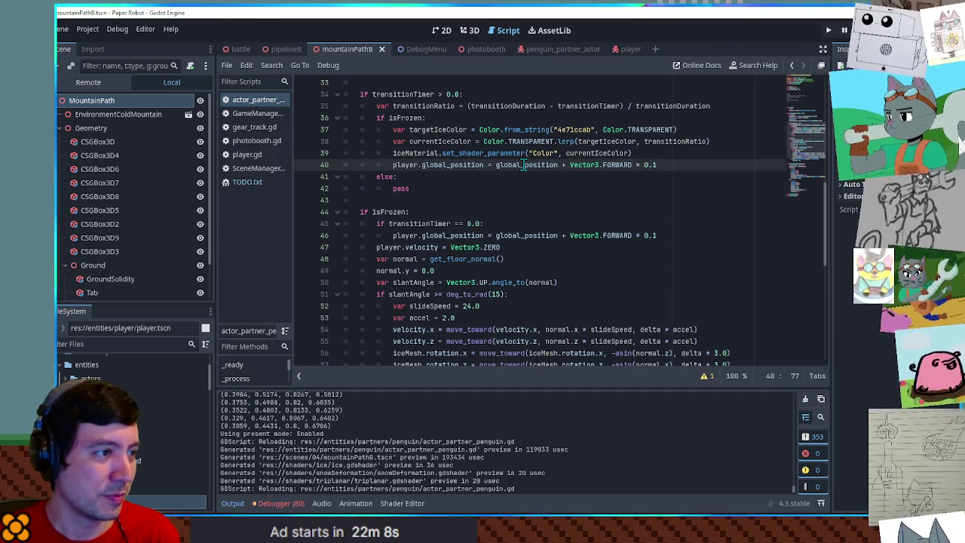
key(Home)
key(ctrl+shift+Right)
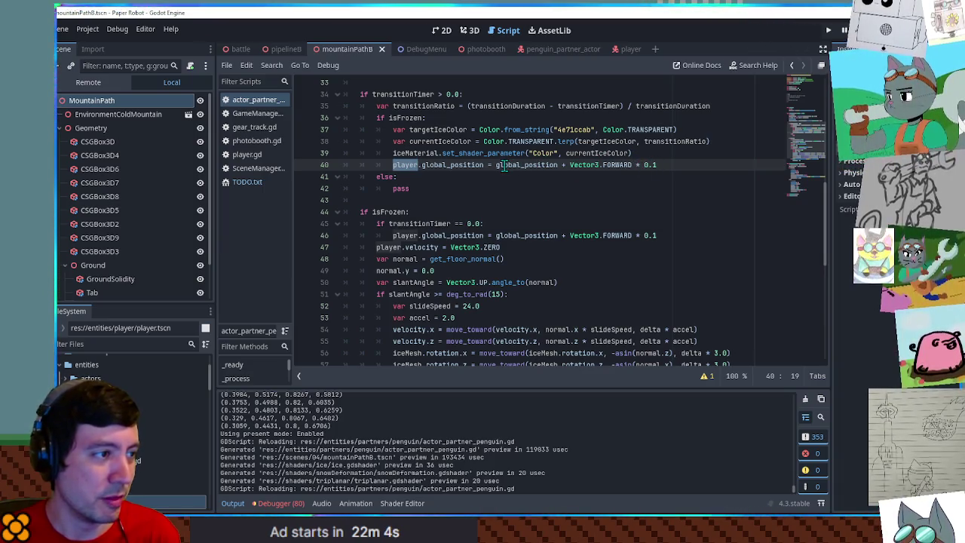
drag(670, 163, 496, 167)
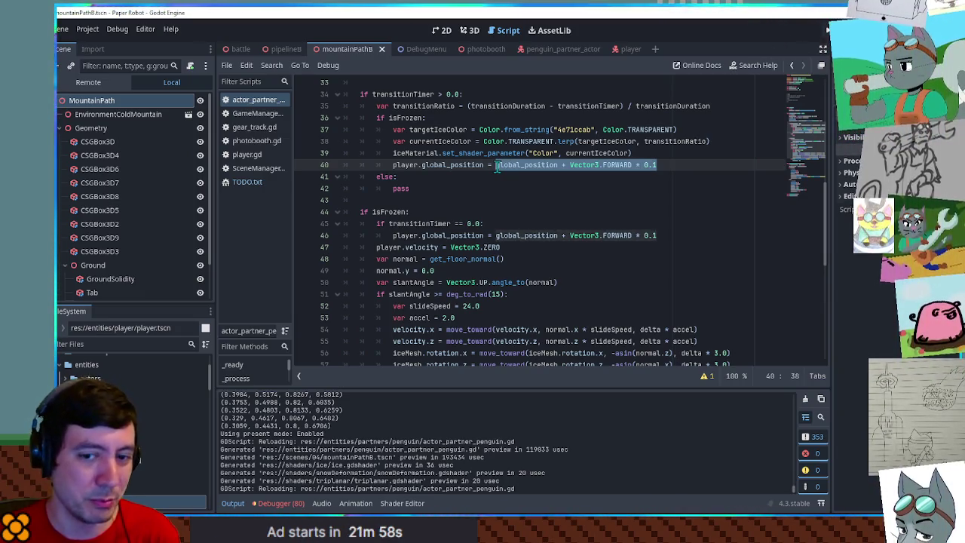
scroll(496, 168, up, 3)
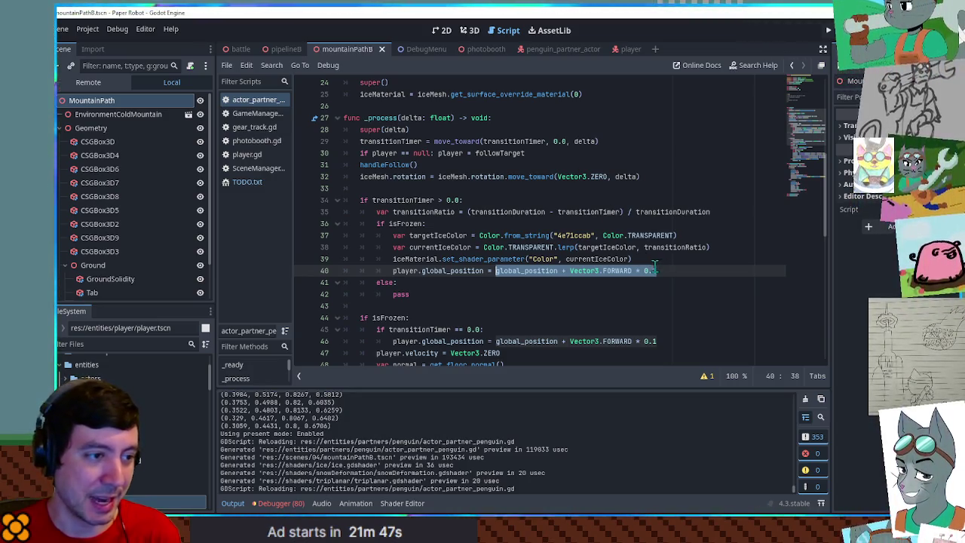
- Declare var targetPos = global_position + Vector3.FORWARD * 0.1 above the player line
click(676, 258)
key(Return)
text(va)
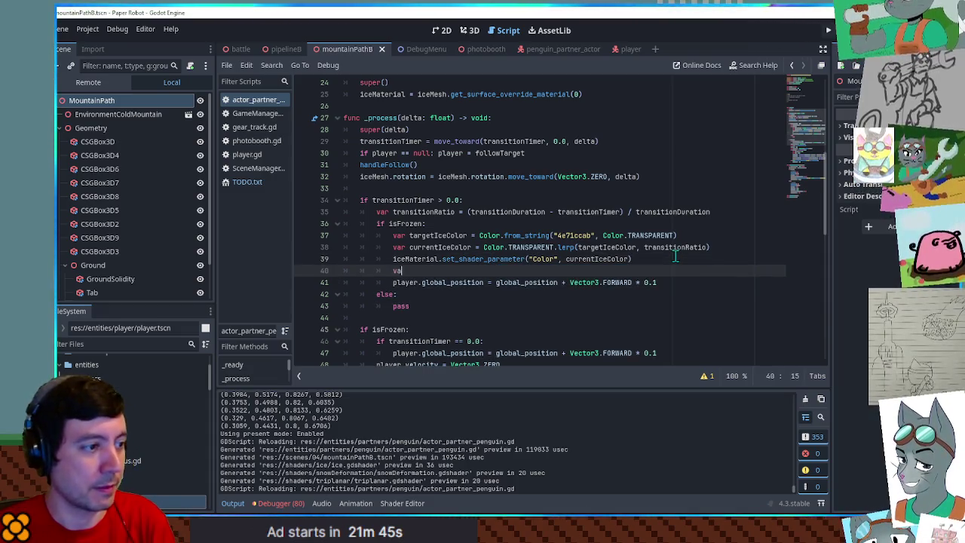
text(r targetF)
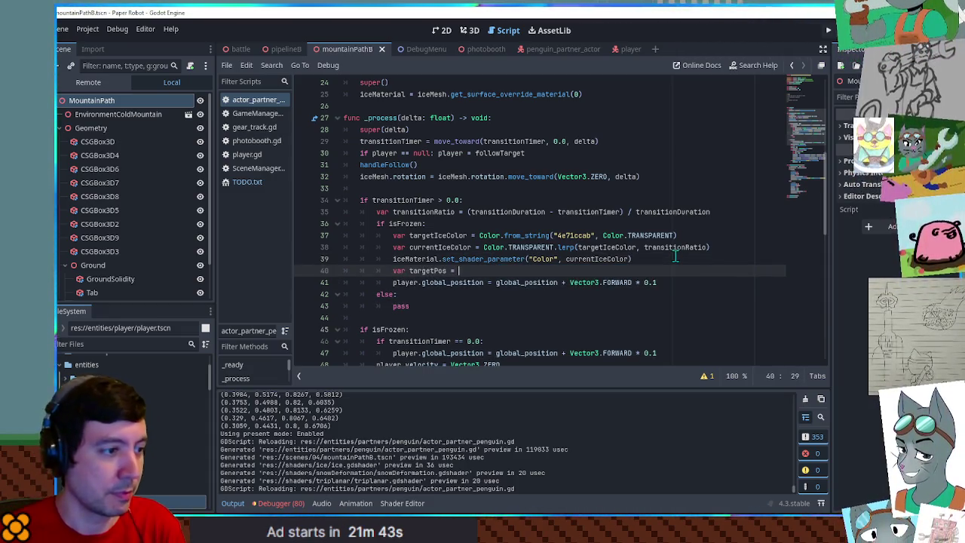
click(494, 282)
key(shift+End)
key(ctrl+c)
key(BackSpace)
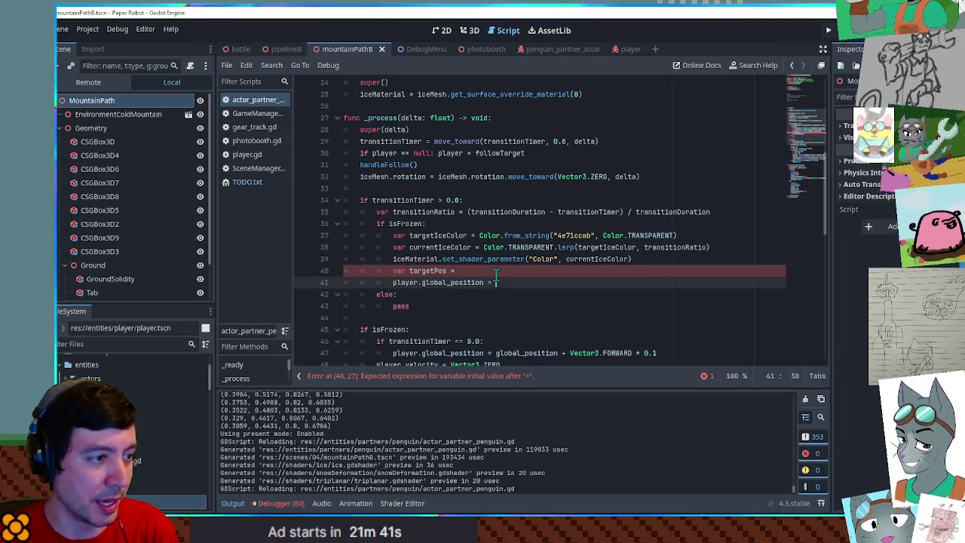
click(495, 272)
key(ctrl+v)
click(508, 282)
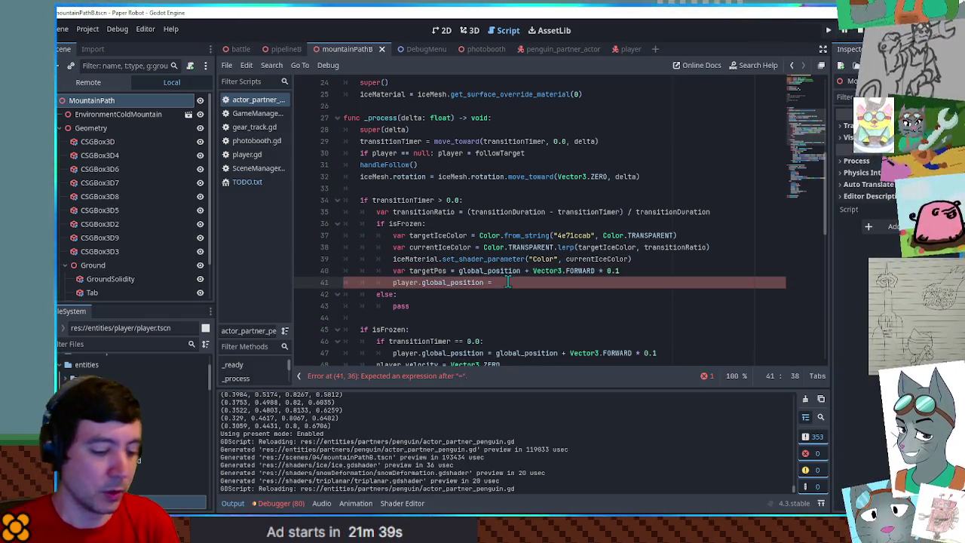
- Set player.global_position to player.global_position.move_toward(targetPos, delta)
text(targetPos)
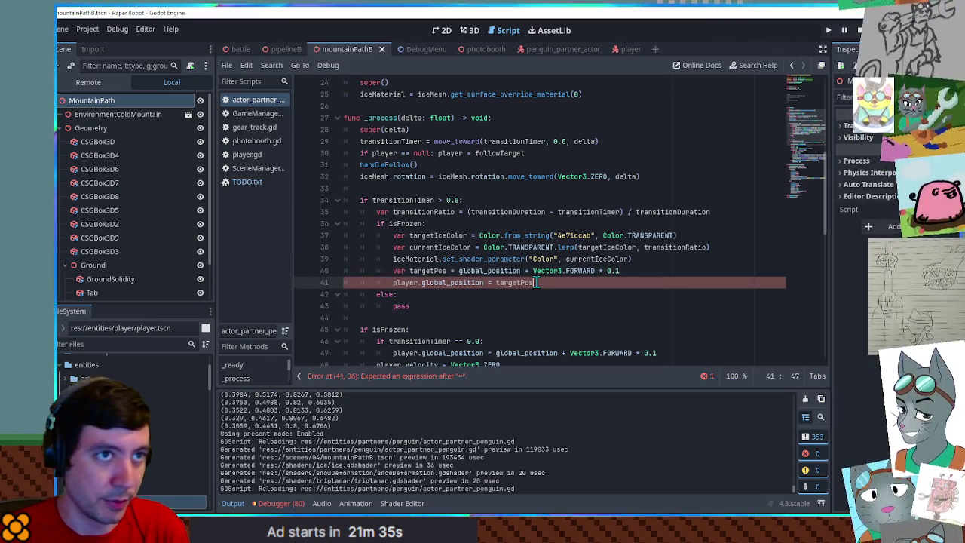
text(.)
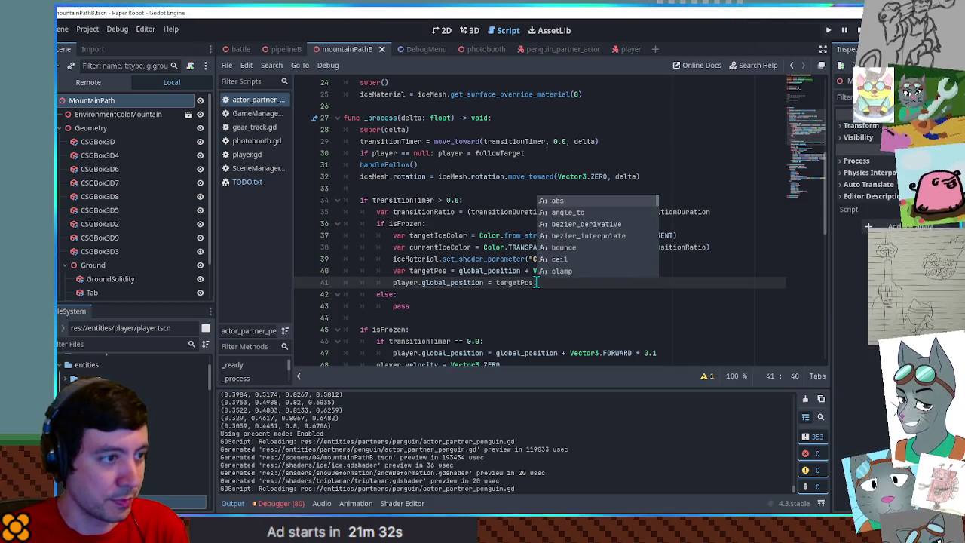
text(move)
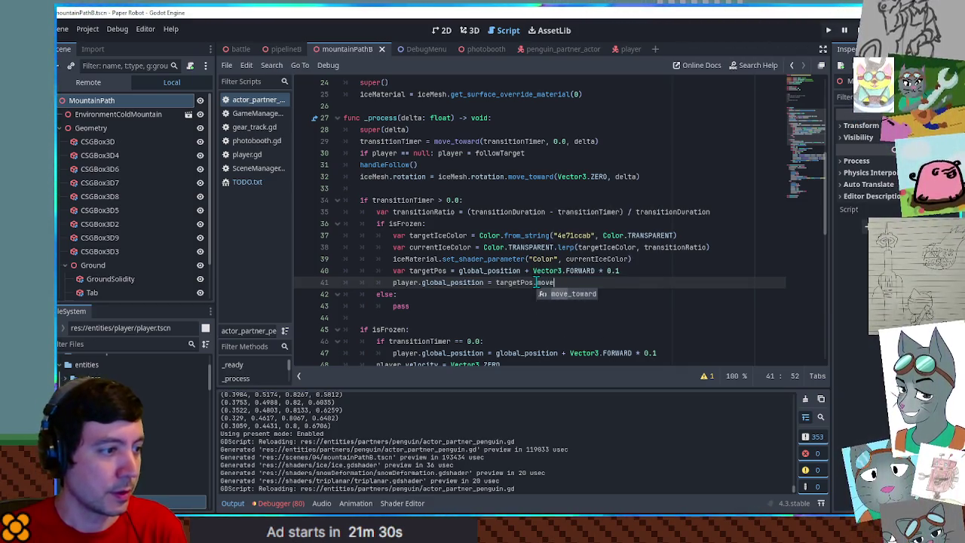
key(BackSpace)
key(BackSpace)
key(BackSpace)
double_click(402, 271)
drag(392, 283, 484, 282)
key(ctrl+c)
click(496, 282)
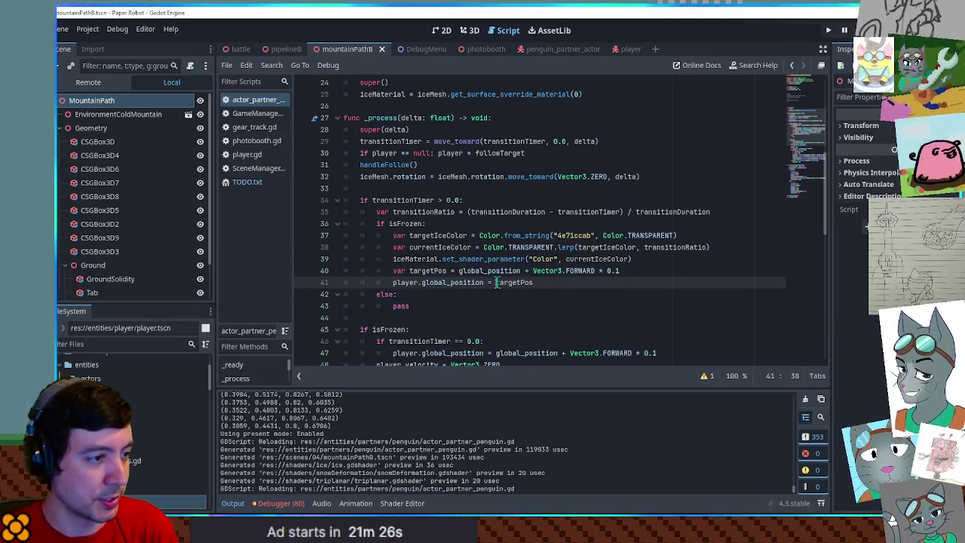
key(ctrl+v)
text(.move)
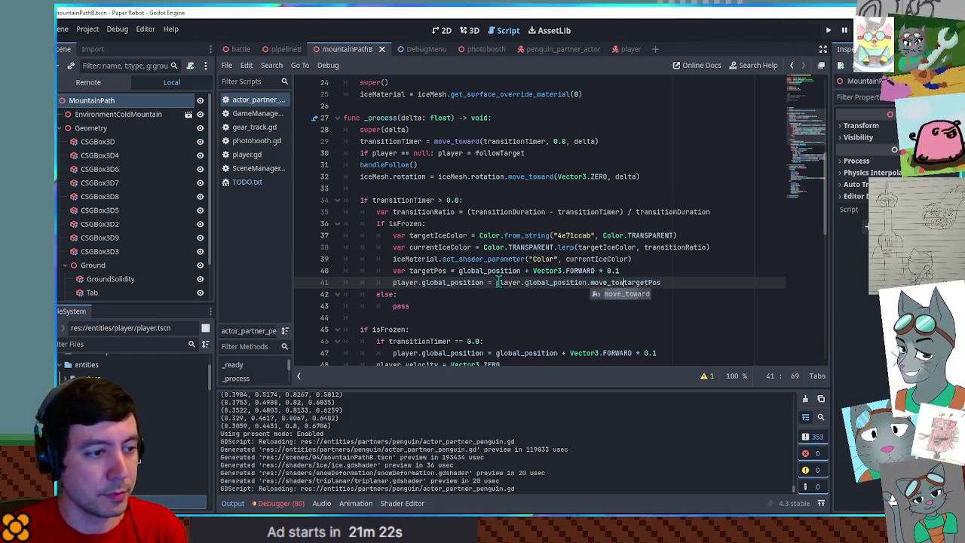
key(Tab)
text(tPos)
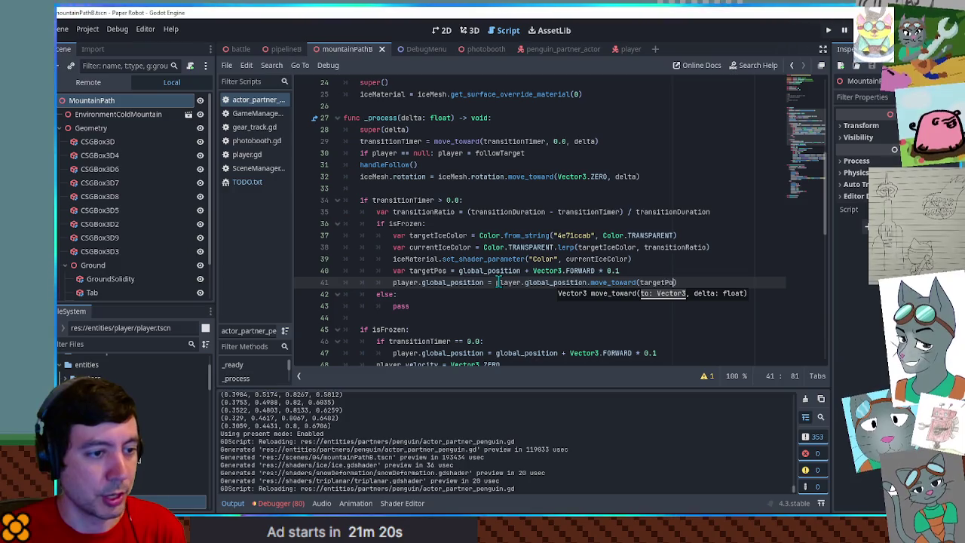
text(,)
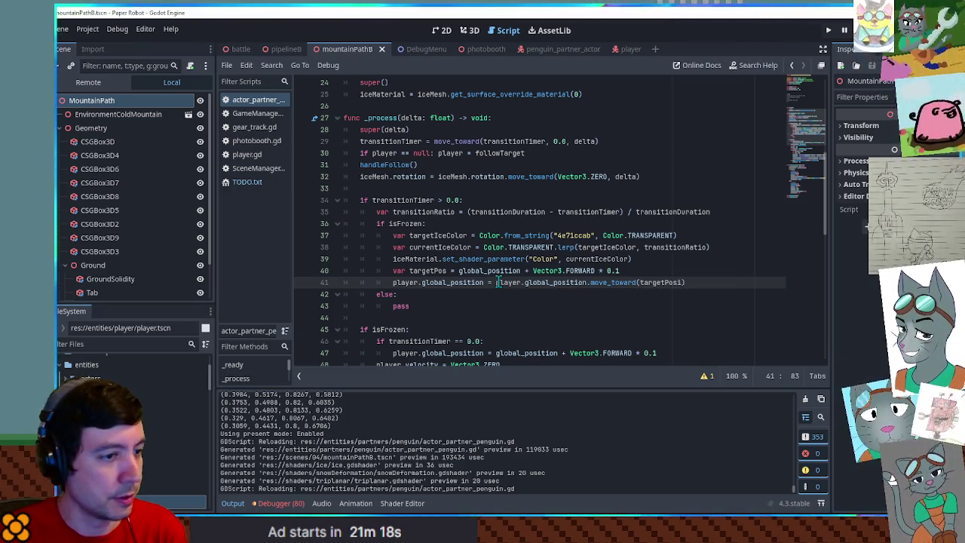
text(, delta)
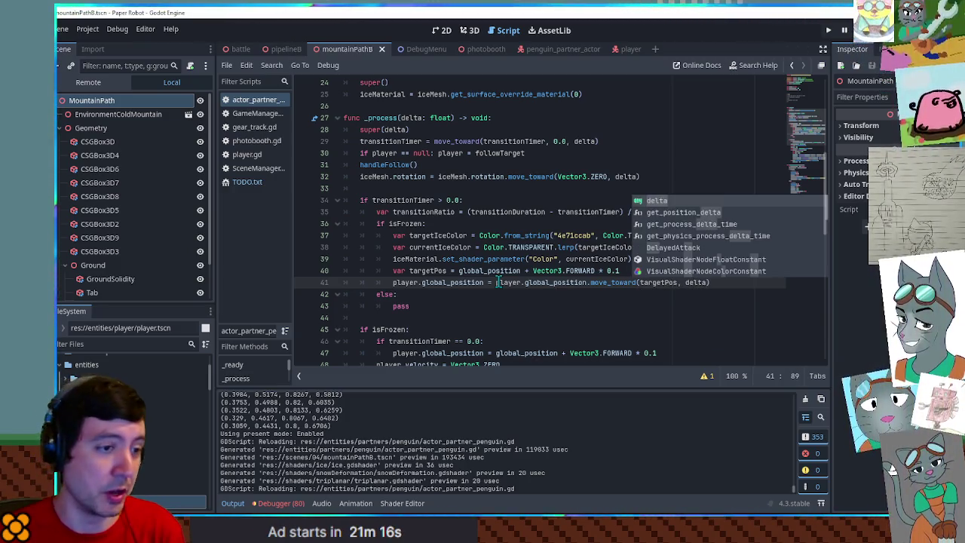
click(656, 271)
key(Return)
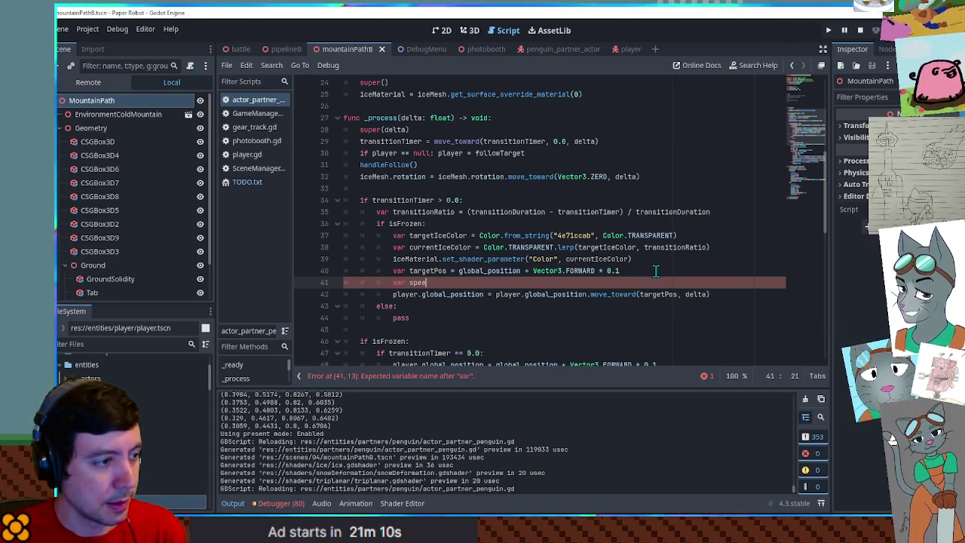
- Declare playerAnimSpeed as player.global_position.distance_to(targetPos)
key(BackSpace)
key(BackSpace)
key(BackSpace)
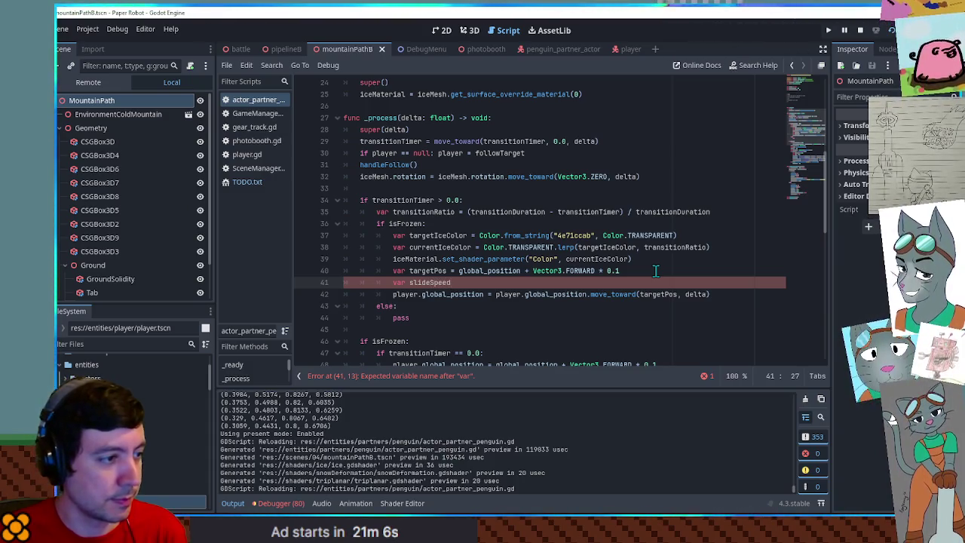
key(ctrl+BackSpace)
text(player)
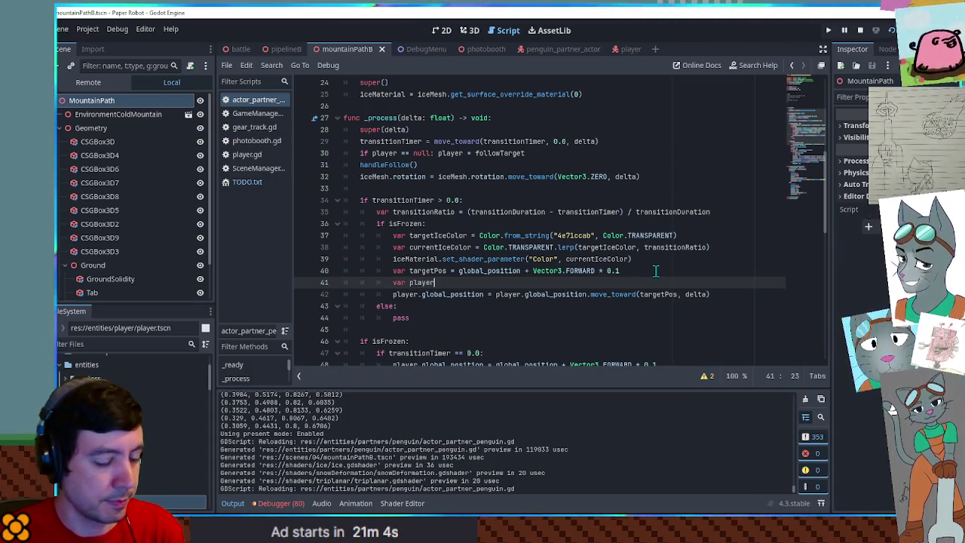
text(AnimSpeed =)
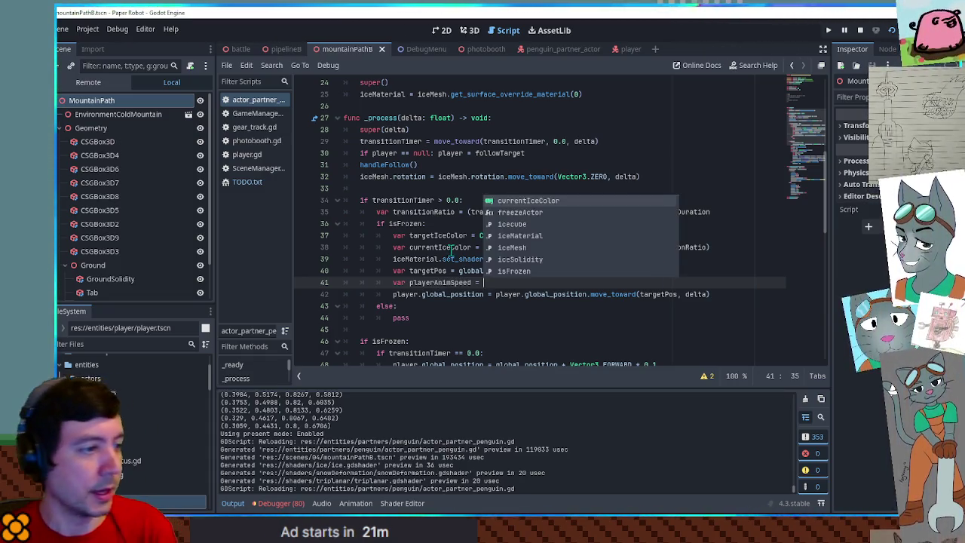
click(451, 248)
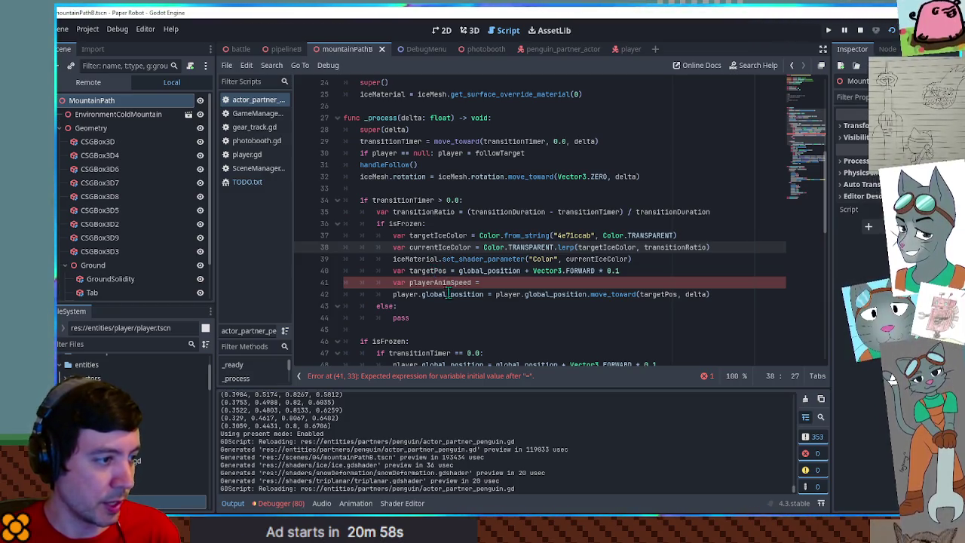
double_click(448, 294)
click(504, 284)
key(ctrl+v)
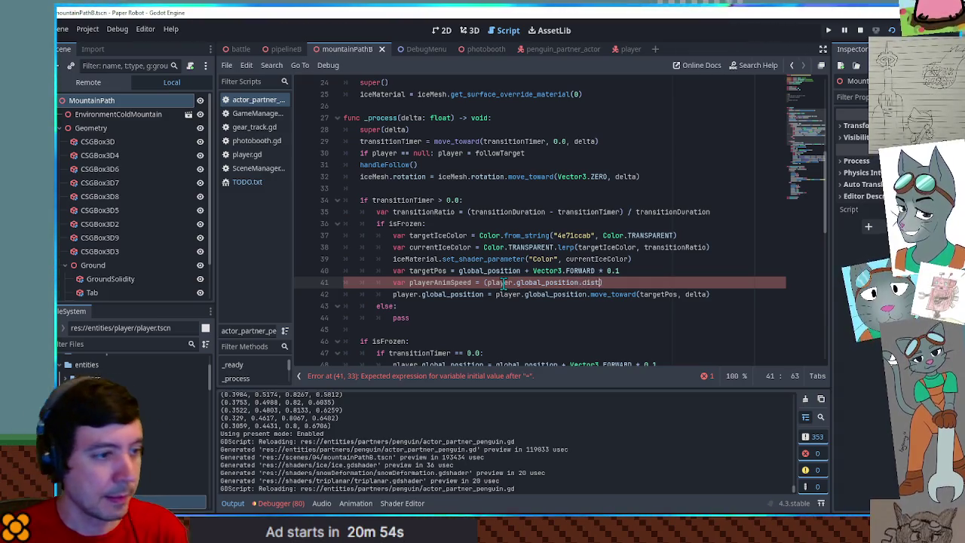
key(Down)
key(Return)
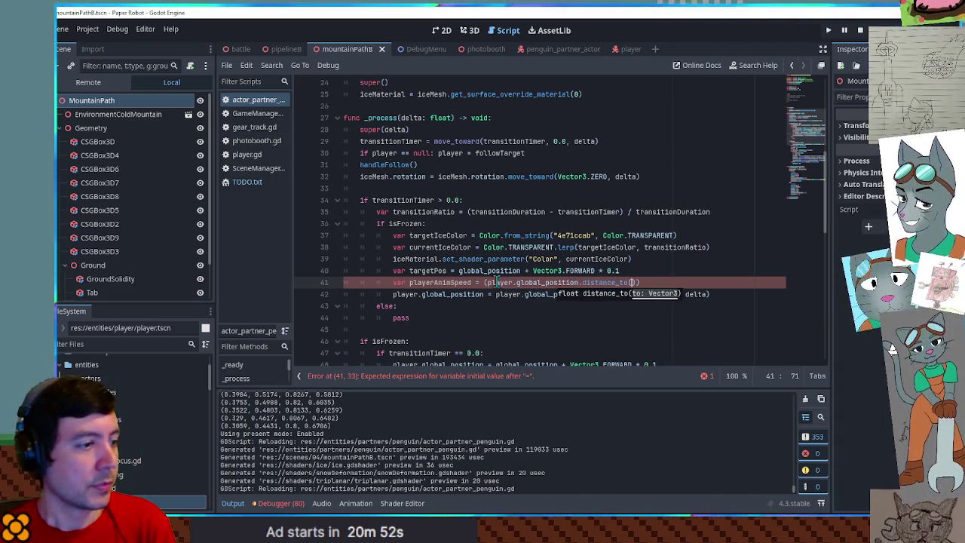
key(Escape)
text(targetPos))
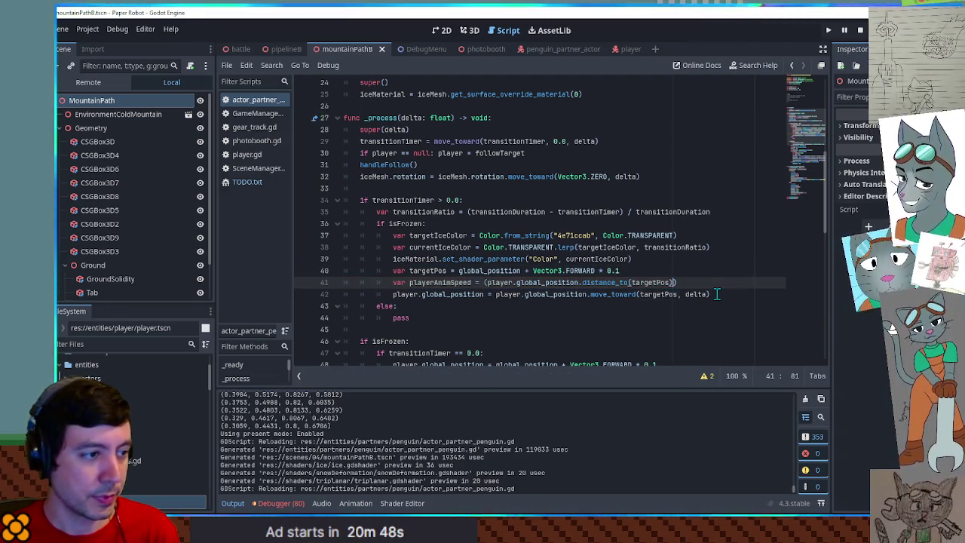
- Divide playerAnimSpeed by transitionTimer, multiply delta by playerAnimSpeed, and run the game
double_click(519, 212)
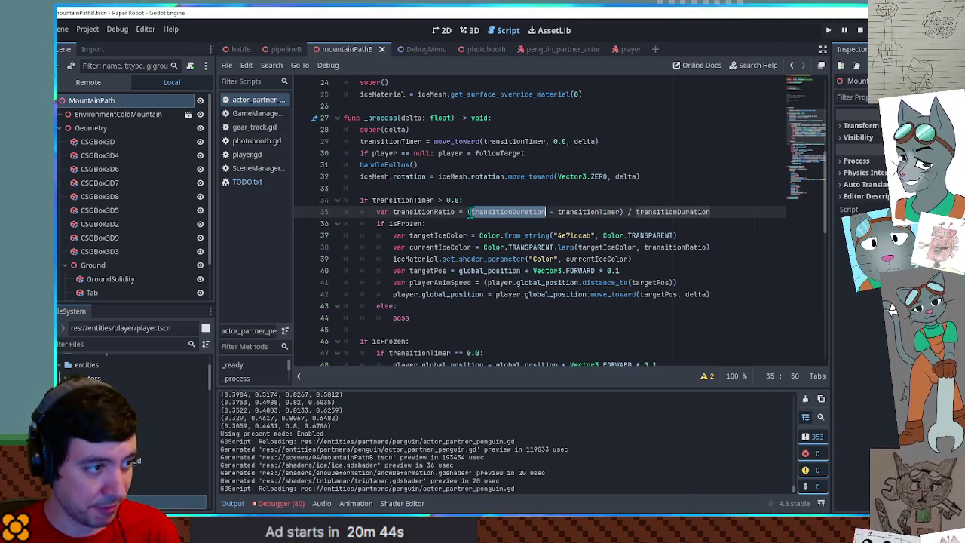
double_click(562, 212)
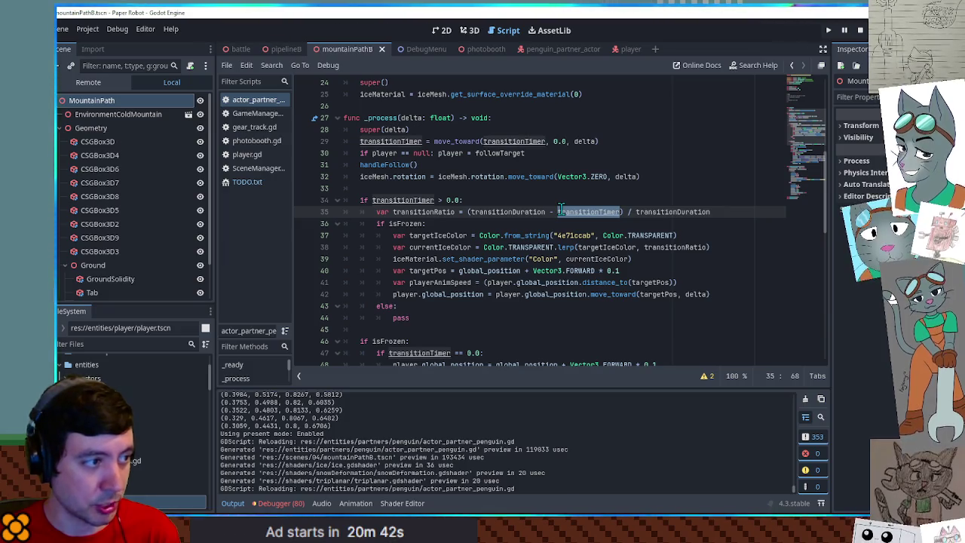
click(677, 282)
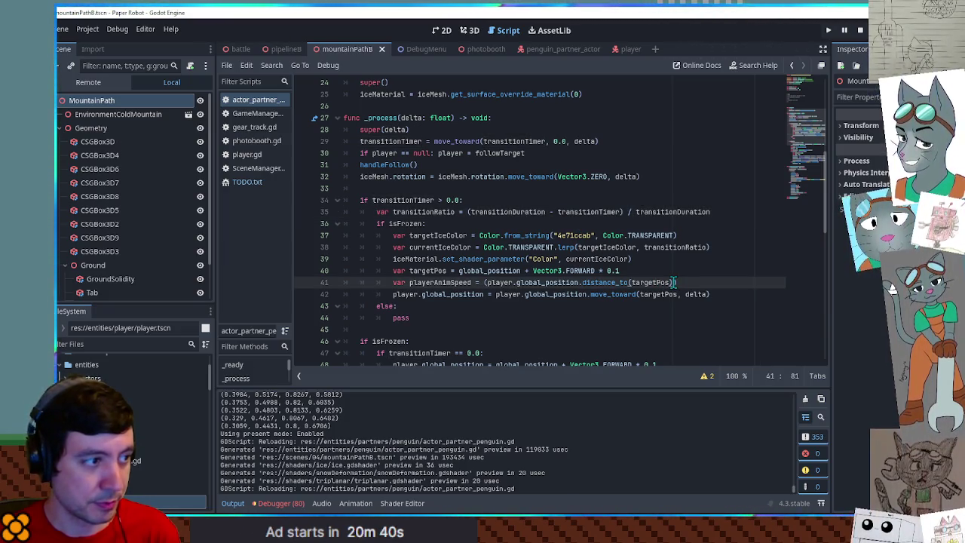
text(/ transitionTimer)
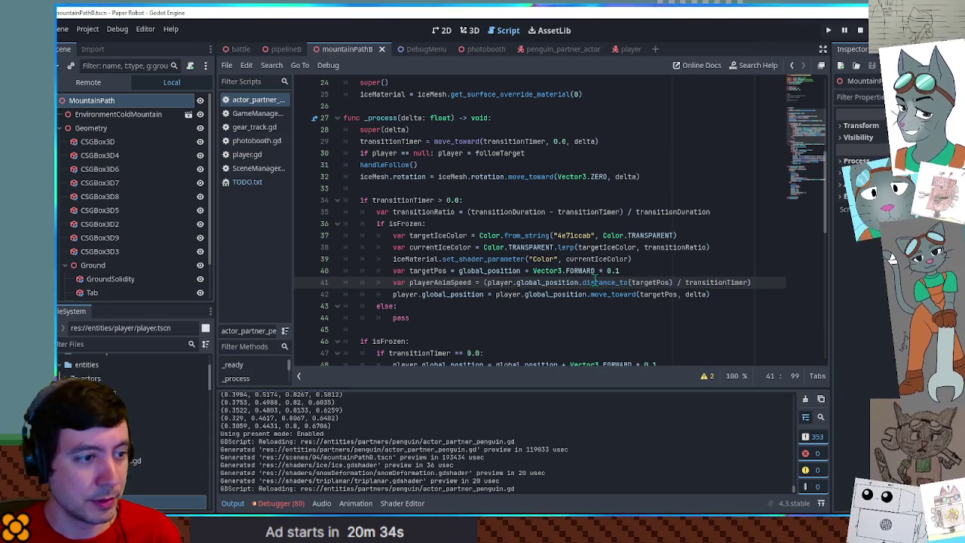
double_click(433, 283)
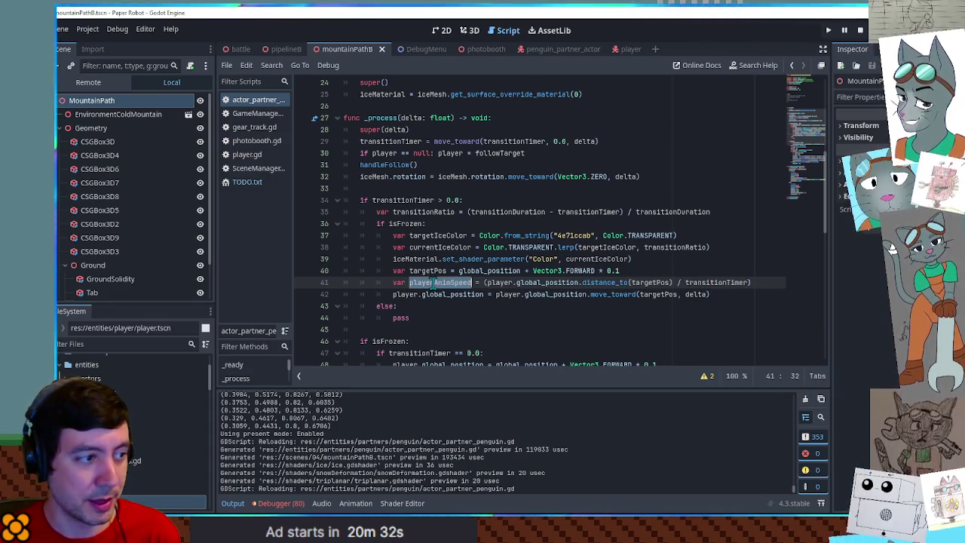
click(739, 295)
key(Left)
text(* playerAnimSpeed)
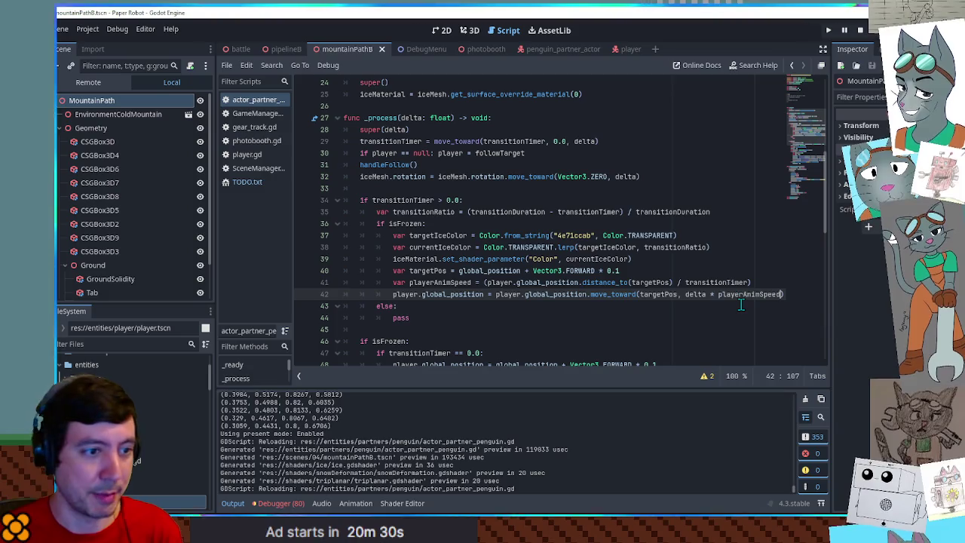
key(F6)
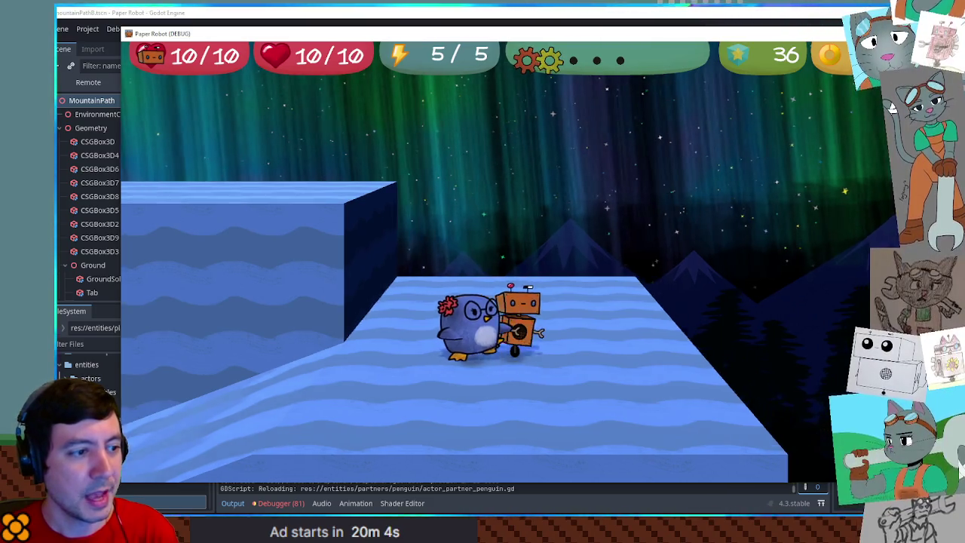
key(F8)
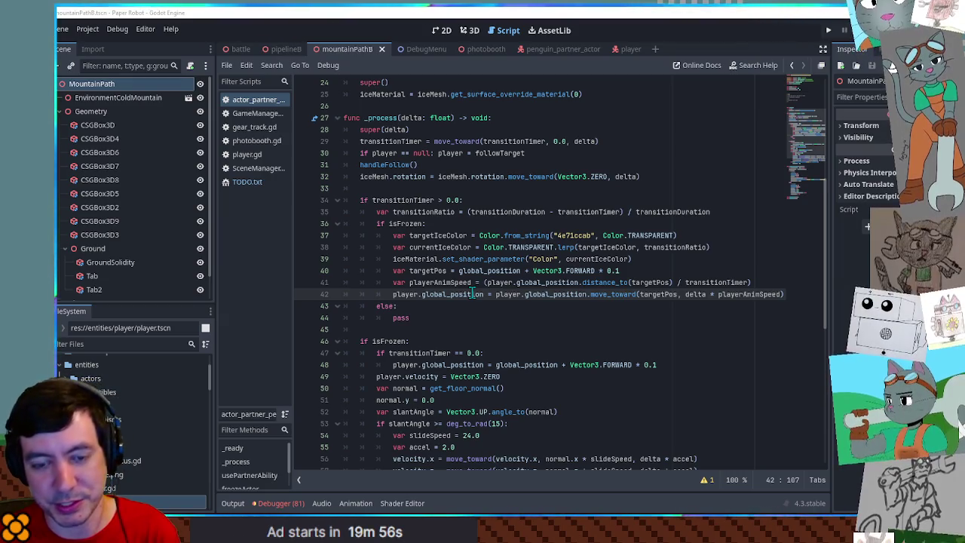
scroll(545, 226, up, 8)
scroll(545, 227, down, 7)
scroll(546, 234, up, 5)
scroll(546, 236, down, 3)
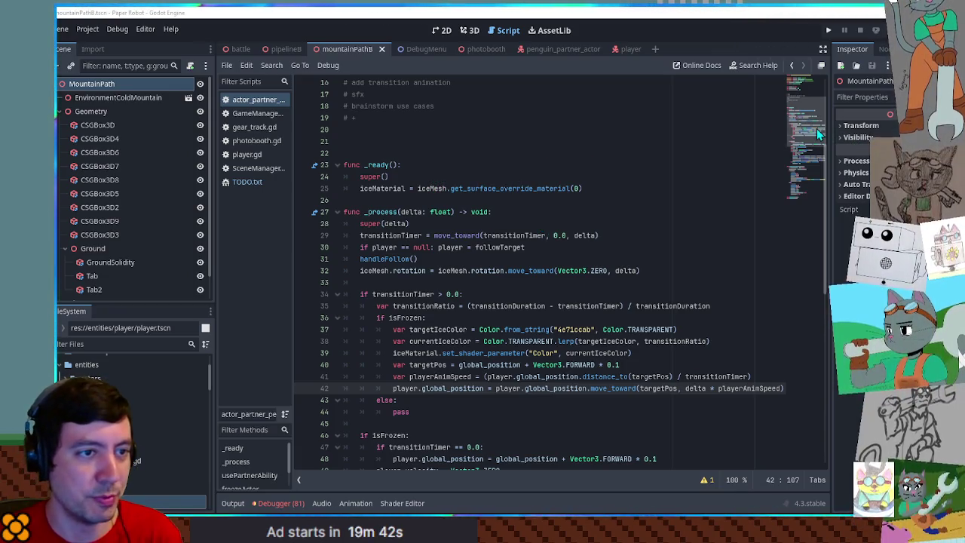
scroll(700, 144, down, 4)
scroll(700, 147, up, 2)
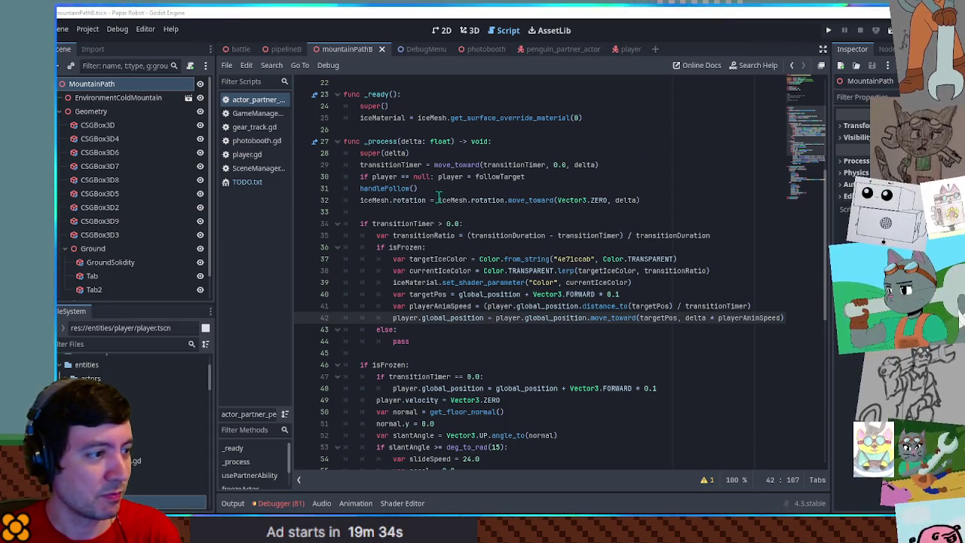
scroll(446, 194, down, 4)
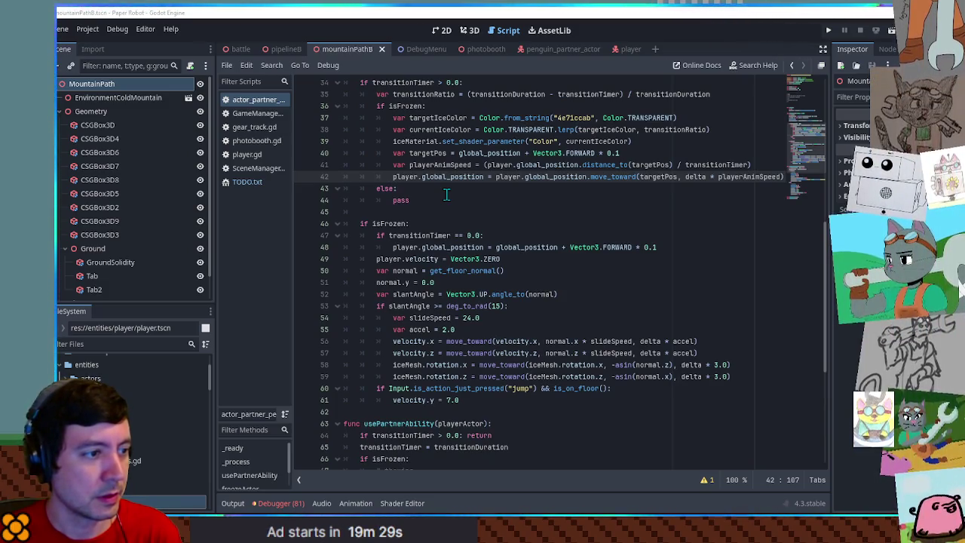
scroll(447, 195, up, 3)
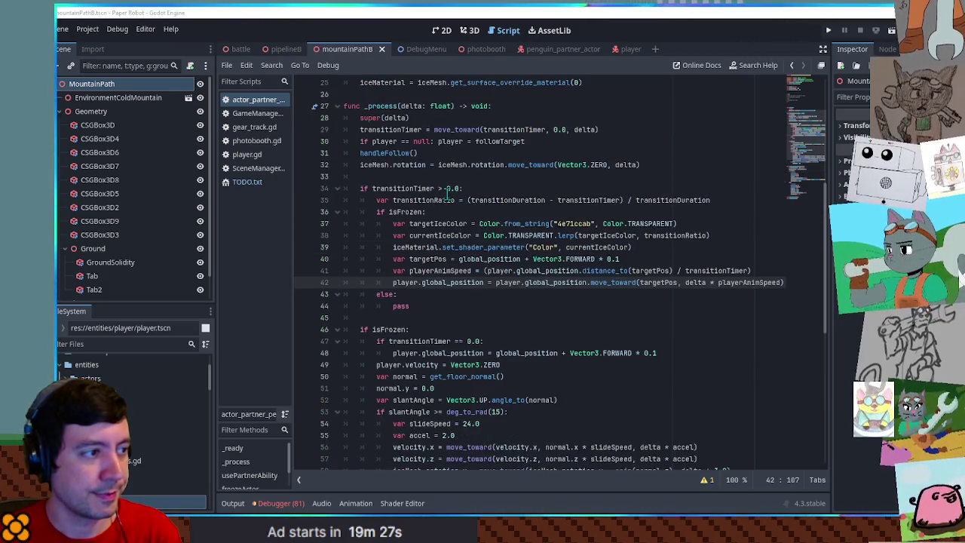
scroll(446, 195, down, 5)
scroll(446, 195, up, 5)
scroll(447, 195, down, 2)
scroll(446, 195, up, 2)
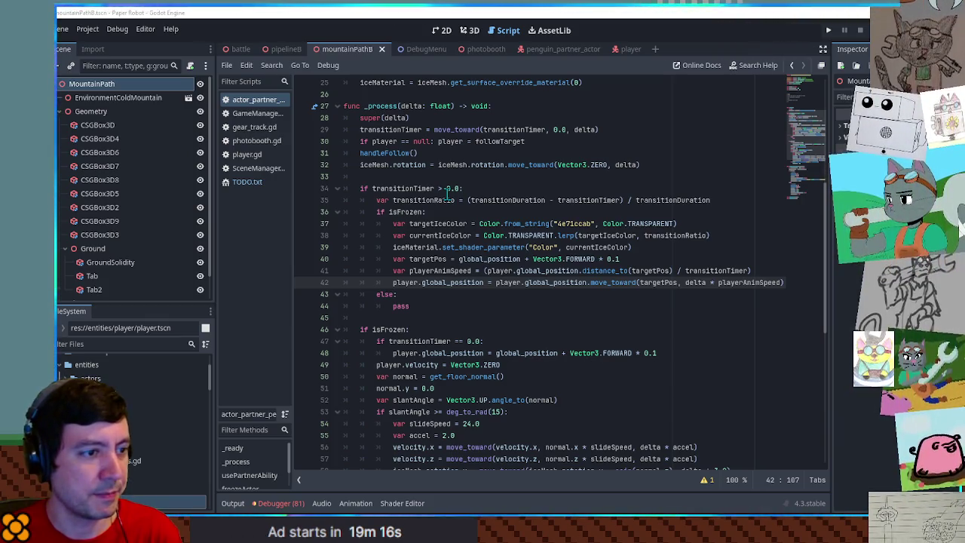
scroll(447, 195, down, 10)
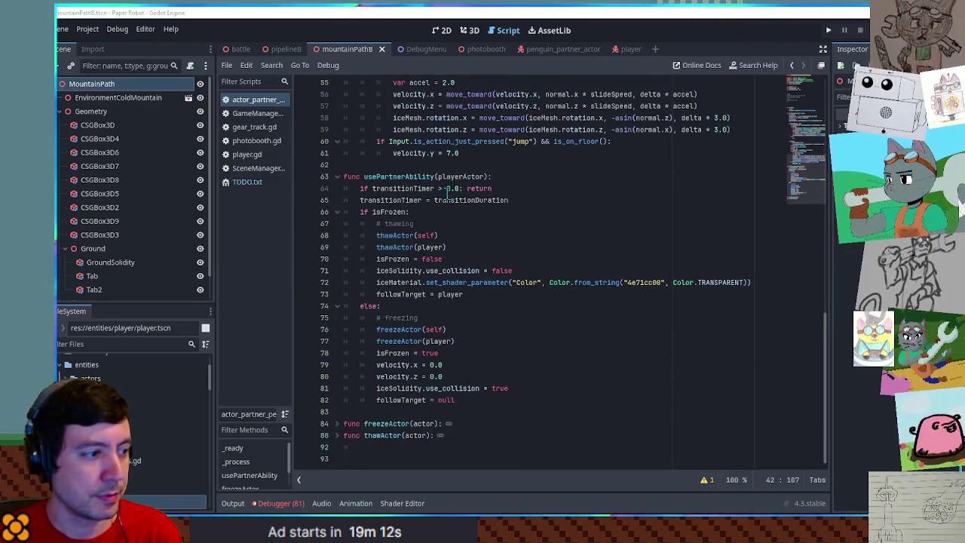
scroll(447, 194, up, 10)
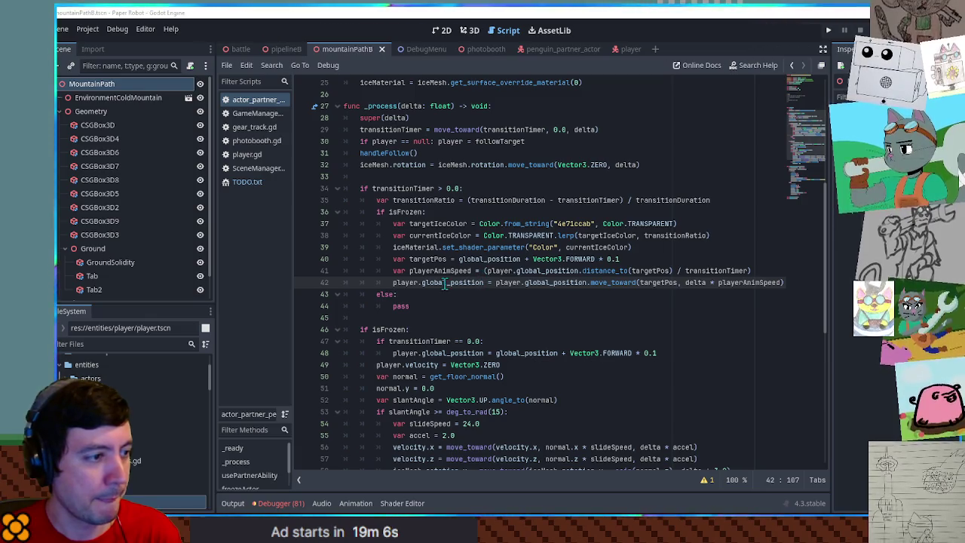
- Set targetPos on line 40 to player.global_position + Vector3.BACK * 0.1
click(489, 258)
double_click(489, 259)
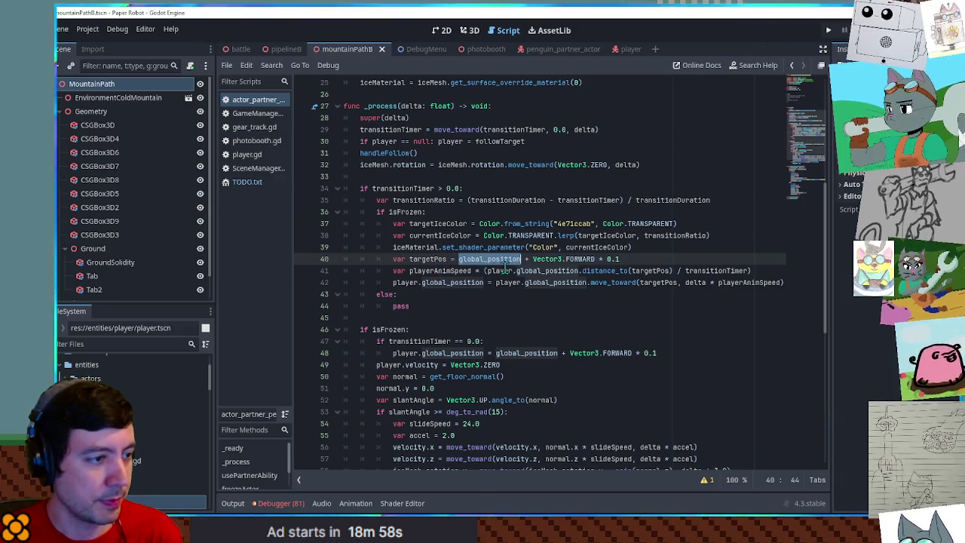
text(player.global_position)
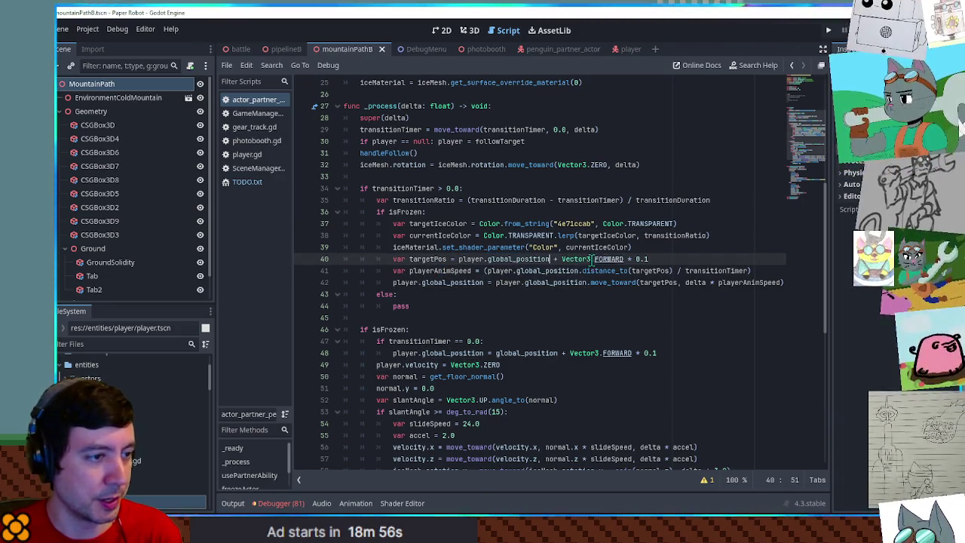
double_click(607, 259)
text(BACK)
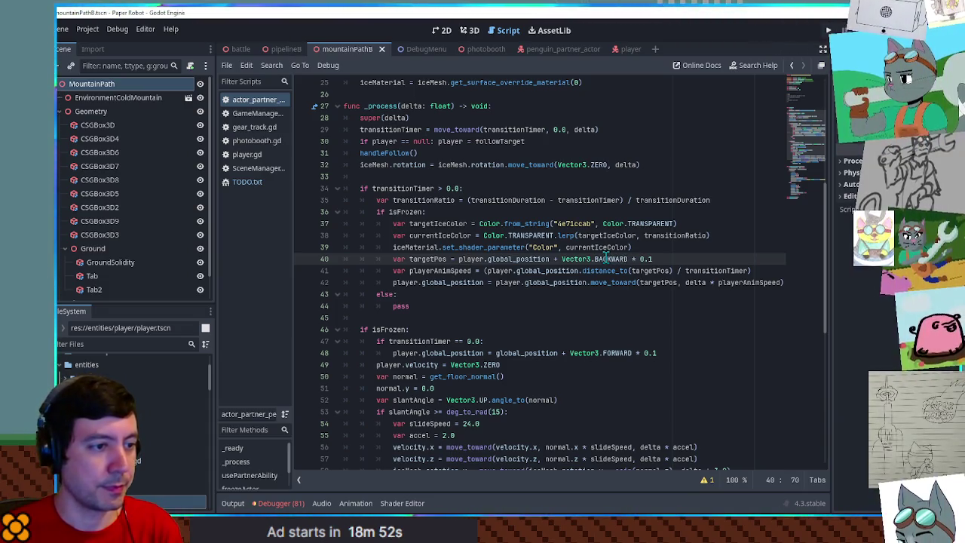
click(644, 258)
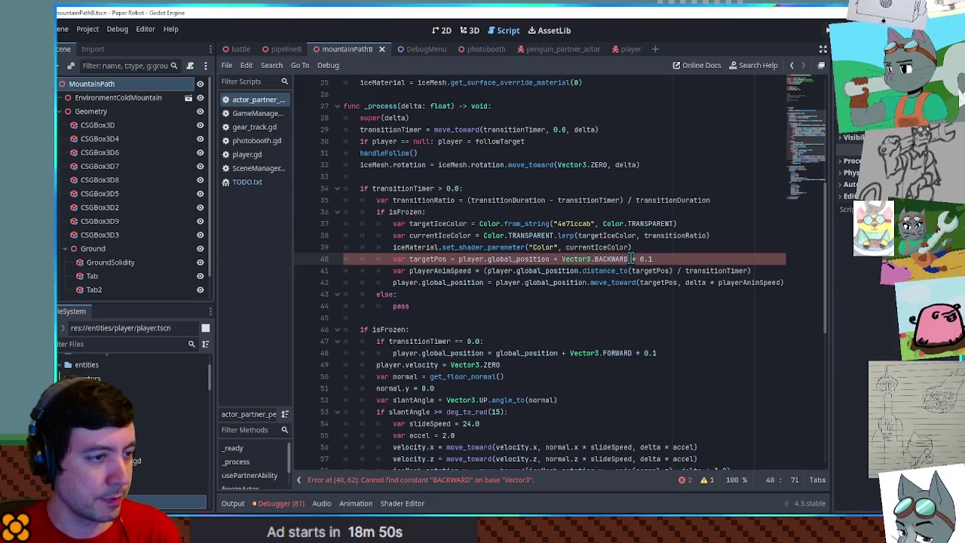
text(S)
click(680, 236)
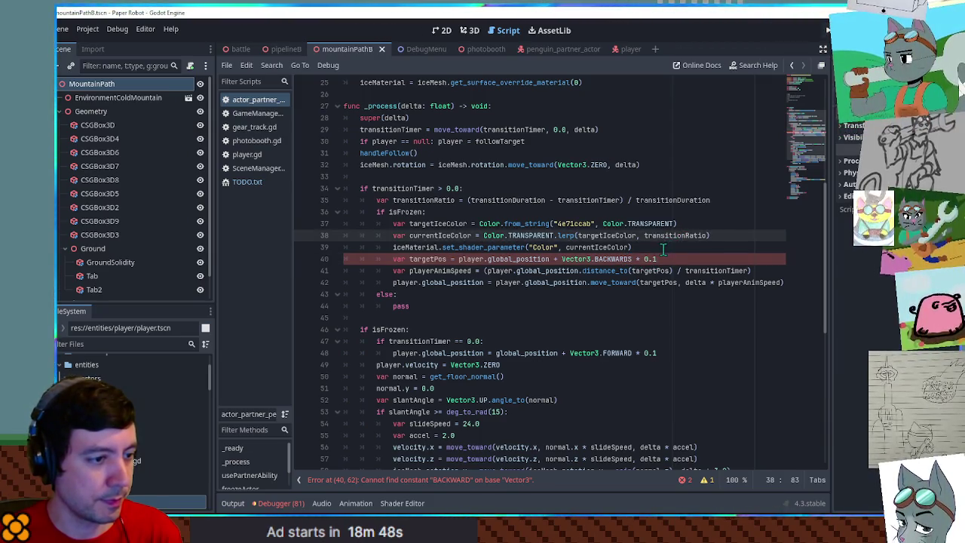
click(614, 258)
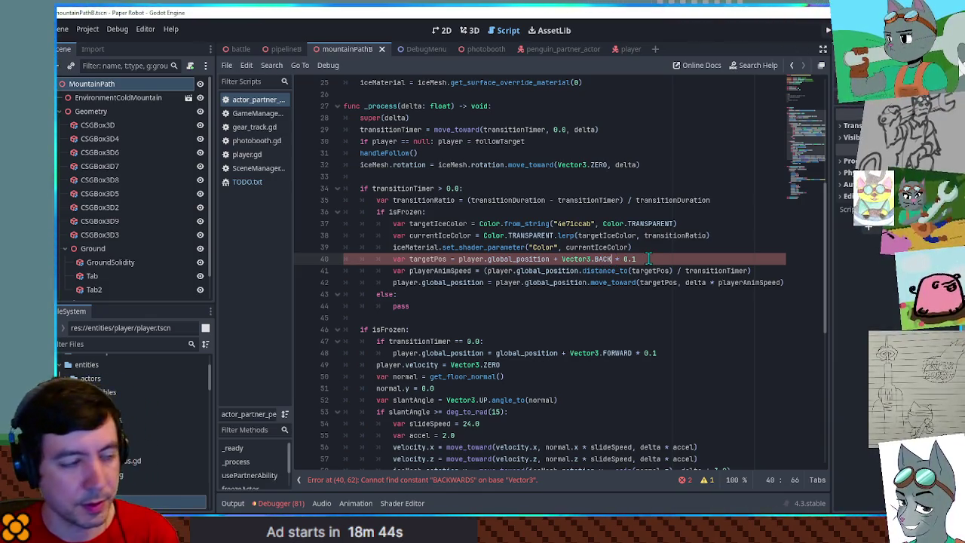
- Make line 42 move the partner's own global_position toward targetPos, save, and run the game
double_click(420, 260)
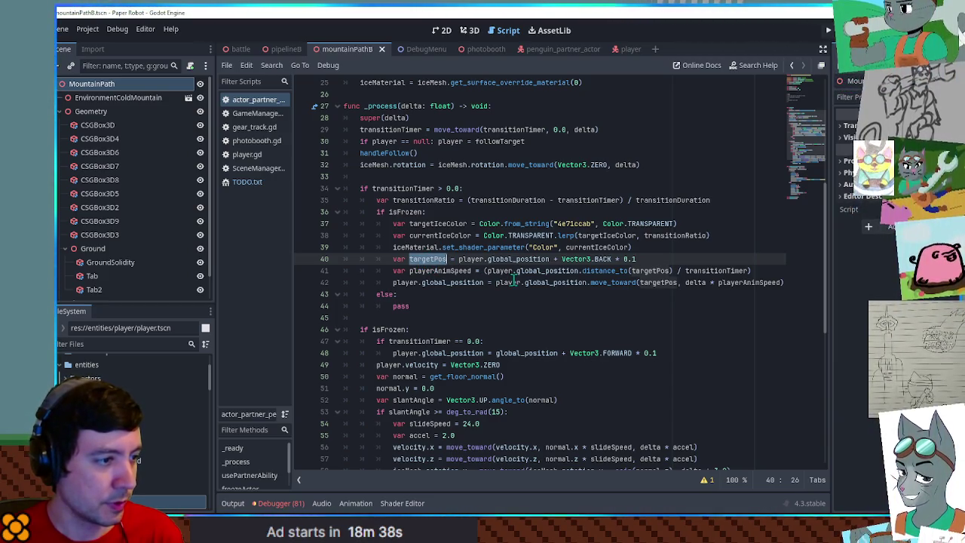
double_click(414, 282)
key(Delete)
key(Delete)
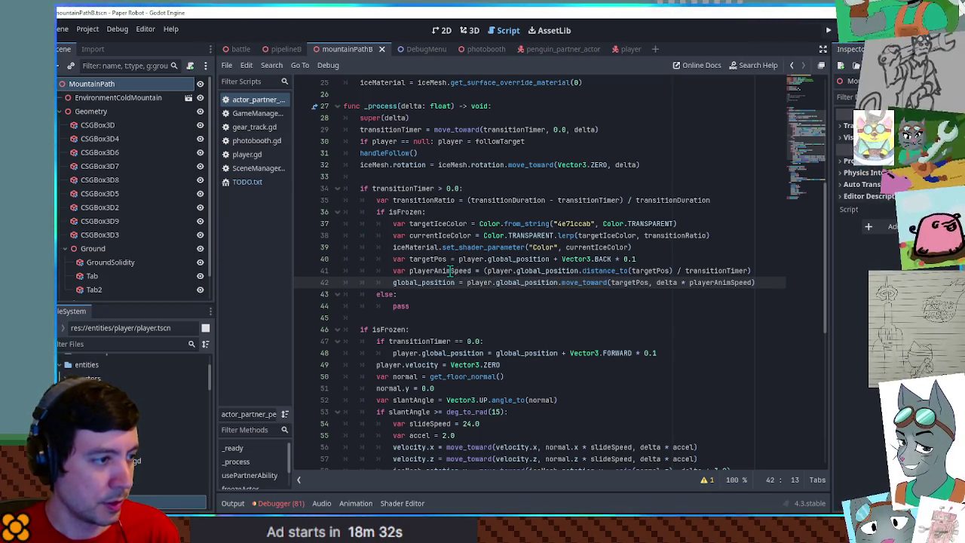
double_click(479, 282)
drag(480, 283, 519, 282)
text(global_position)
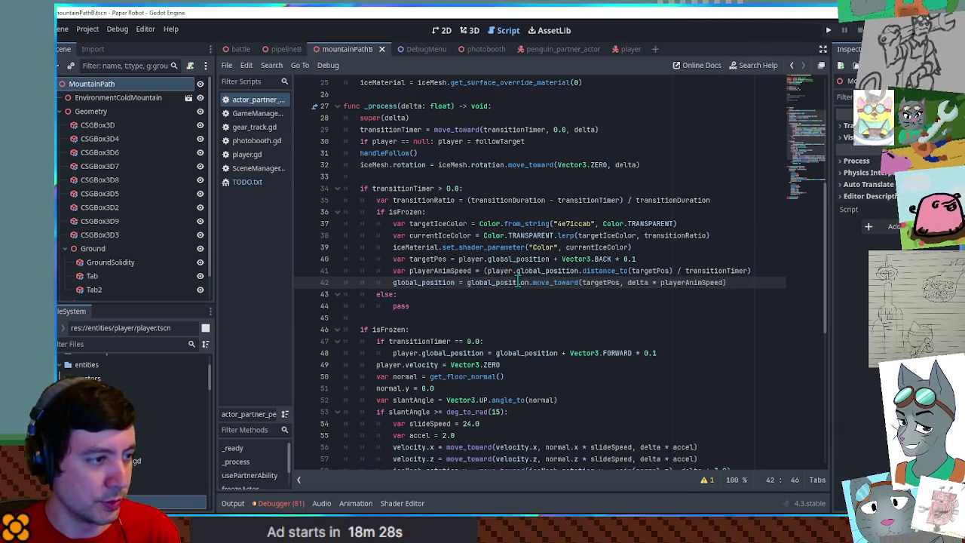
key(ctrl+s)
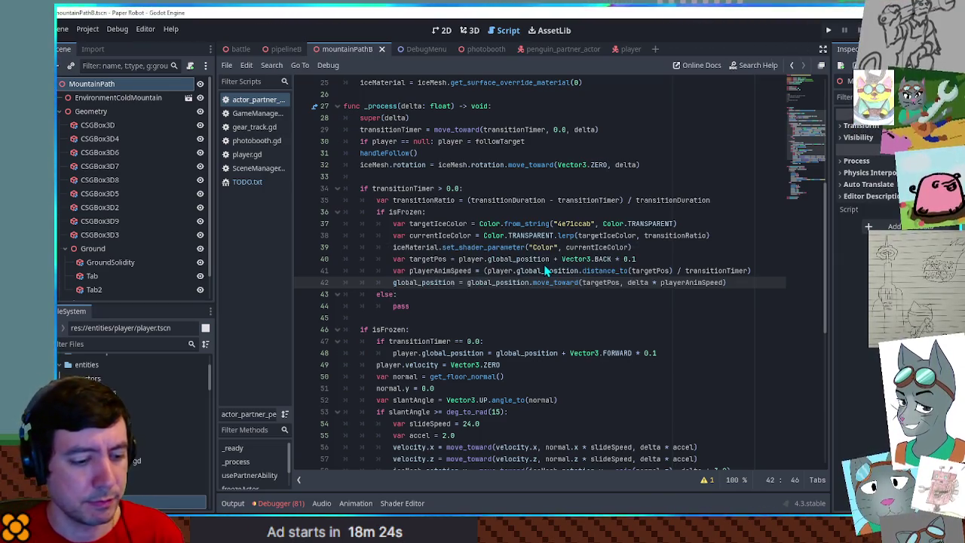
key(F6)
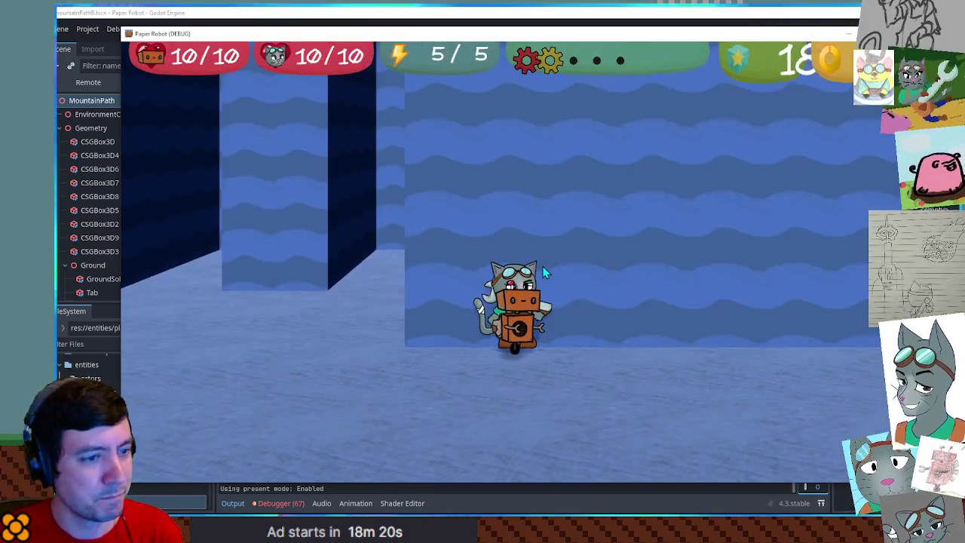
- Switch characters with Tab repeatedly to freeze and thaw the penguin, then stop the game with F8
key(Tab)
key(Tab)
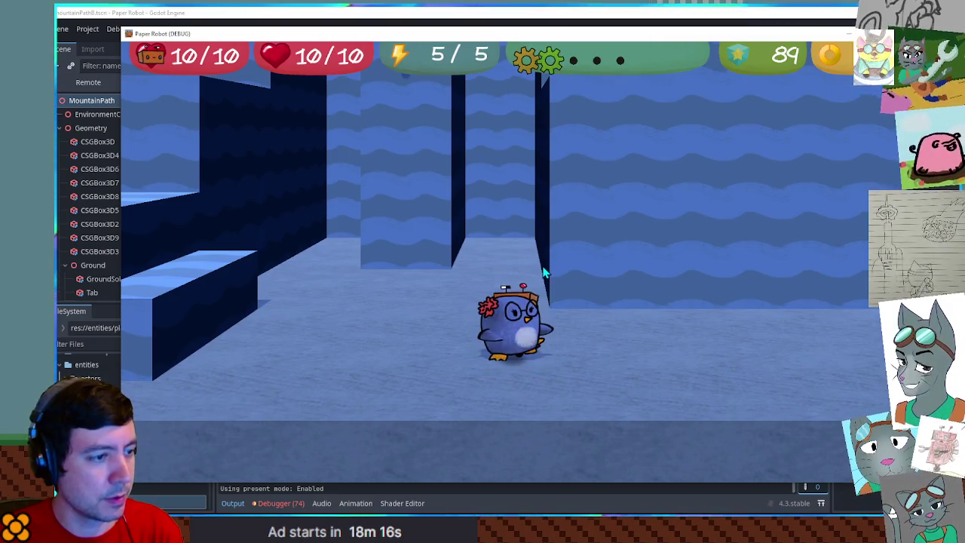
key(Tab)
key(Tab)
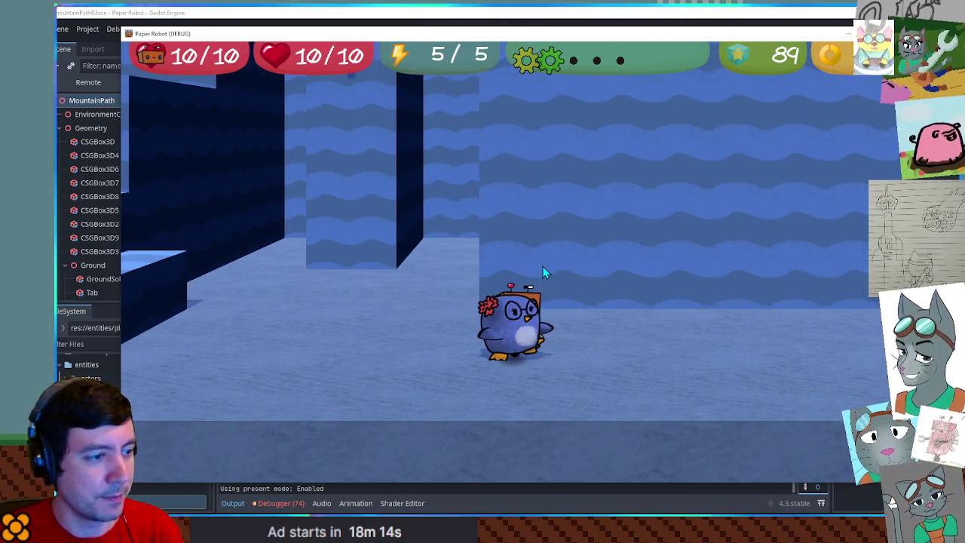
key(Tab)
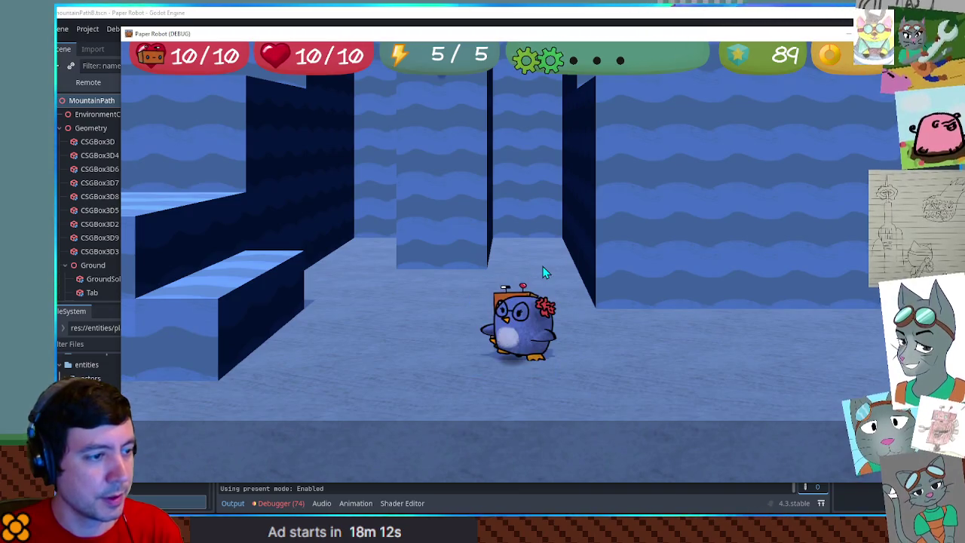
key(Tab)
key(Tab)
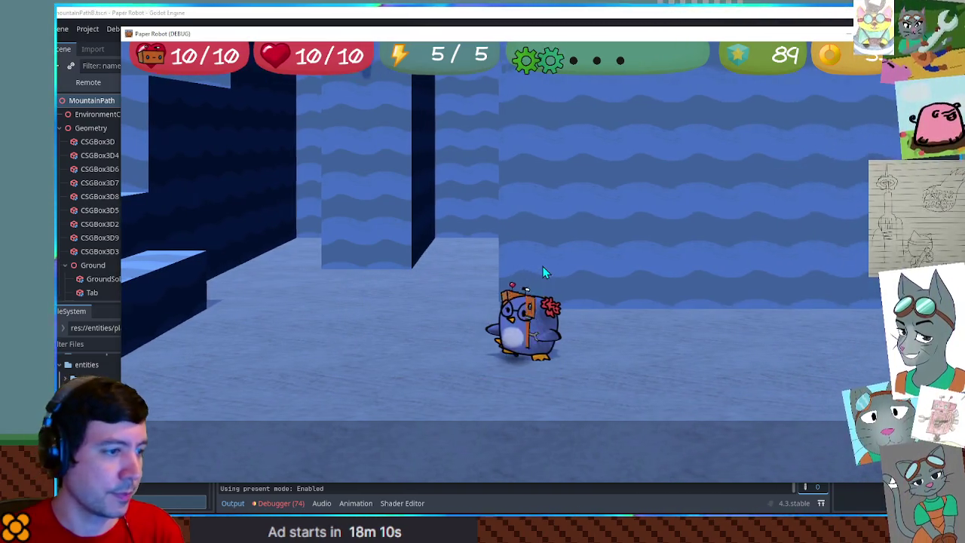
key(Tab)
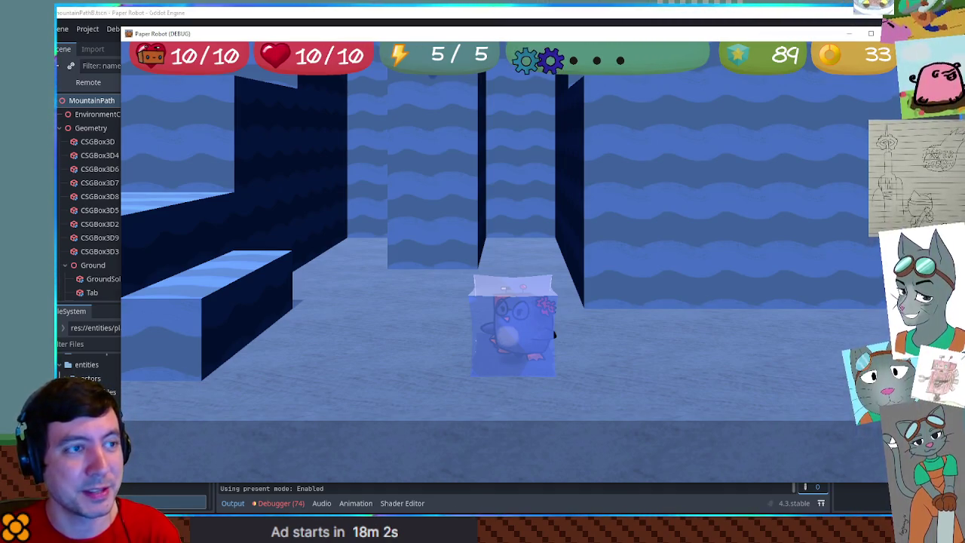
key(Tab)
key(Tab)
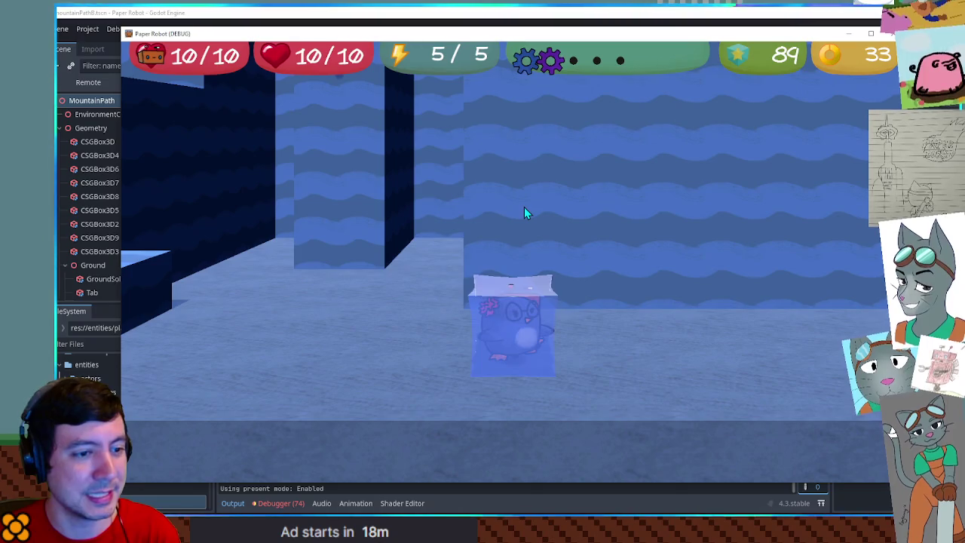
key(Tab)
key(Tab)
key(Tab)
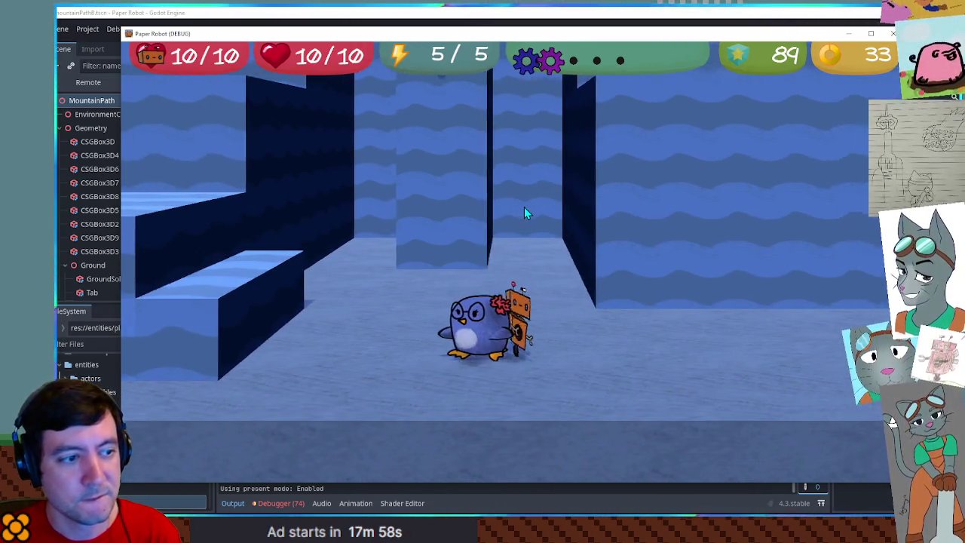
key(Tab)
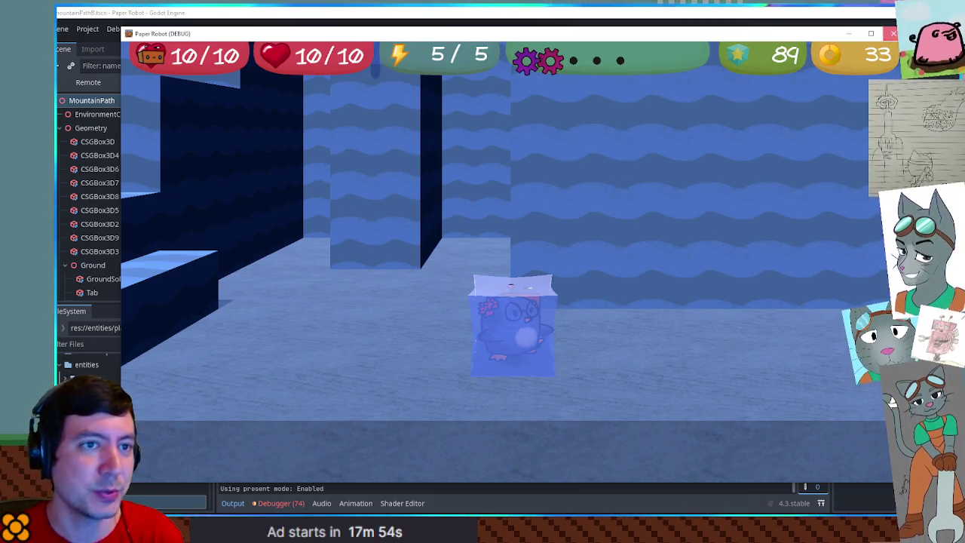
key(F8)
scroll(566, 264, down, 10)
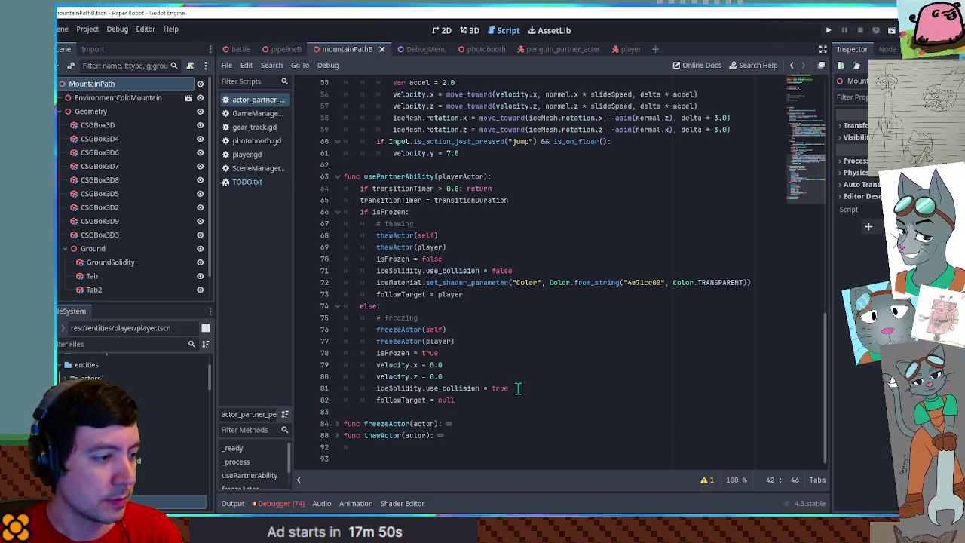
- Add var t = create_tween() in the freezing else-branch below the velocity.z line
click(466, 377)
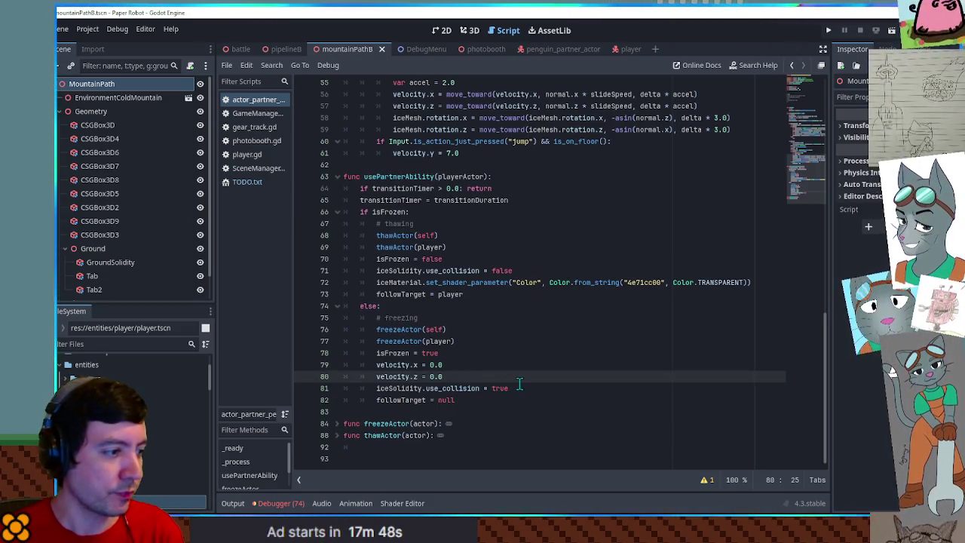
key(Return)
key(Return)
key(Return)
key(Up)
key(Up)
key(Down)
text(var t)
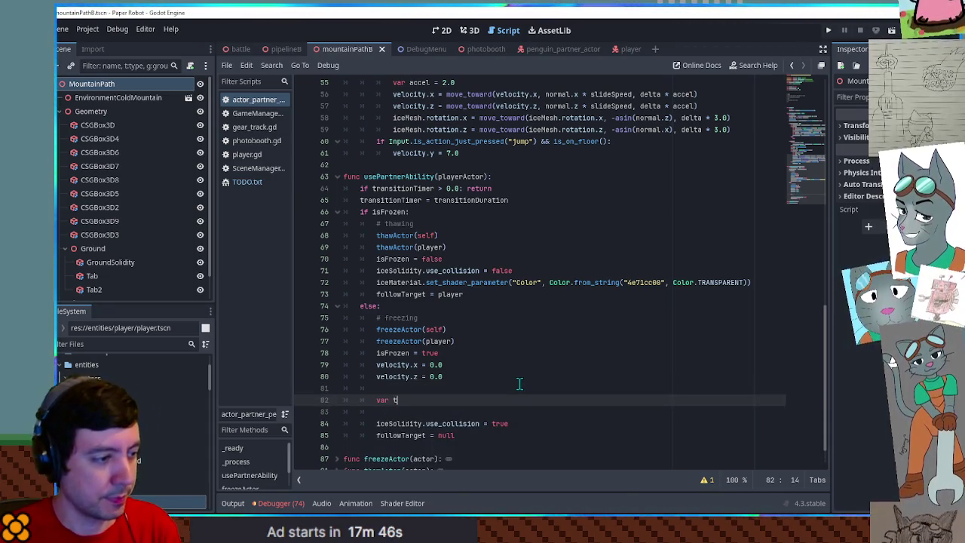
text( = create_t)
key(Return)
key(Return)
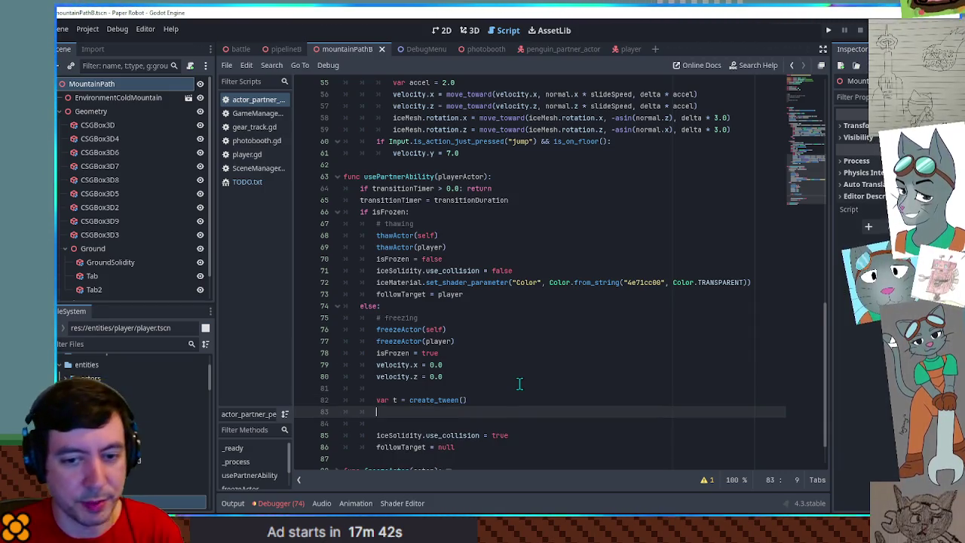
- Add a t.tween_property call targeting self with the quoted "global_position" property
text(t.twe)
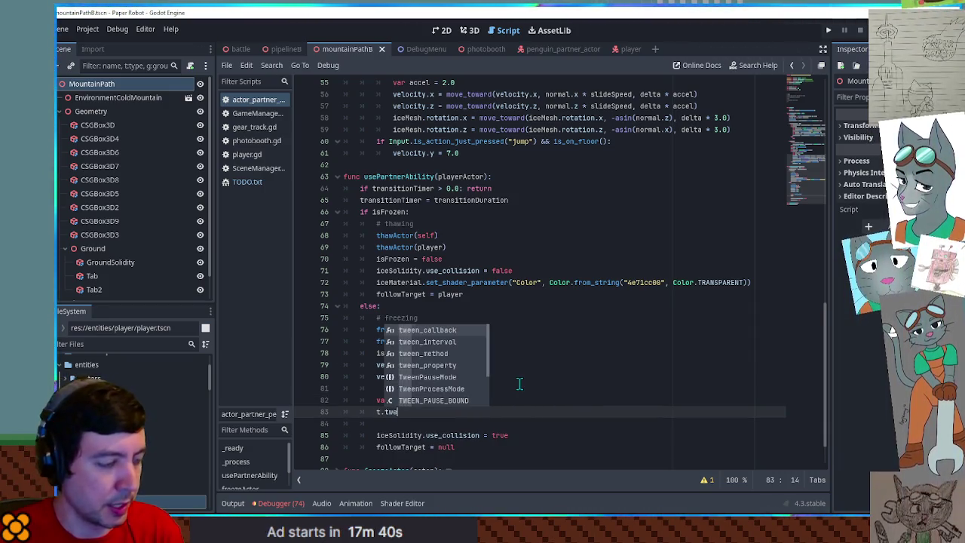
text(en_p)
key(Return)
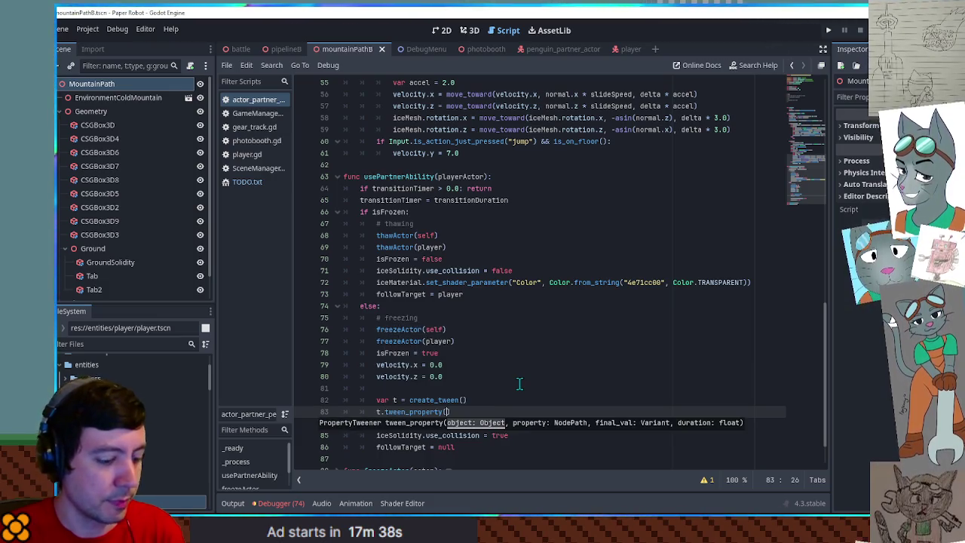
text(global_po)
key(Return)
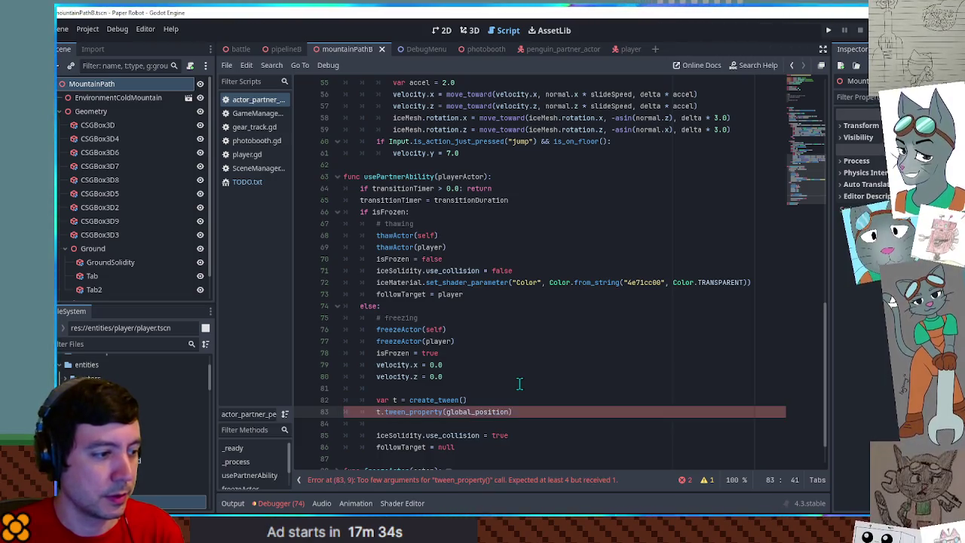
key(ctrl+space)
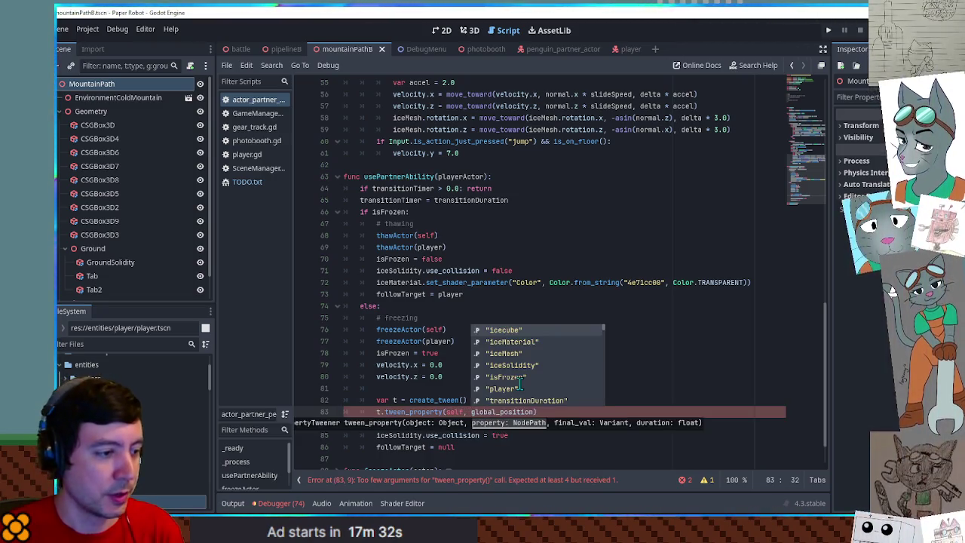
key(ctrl+Delete)
text("glo)
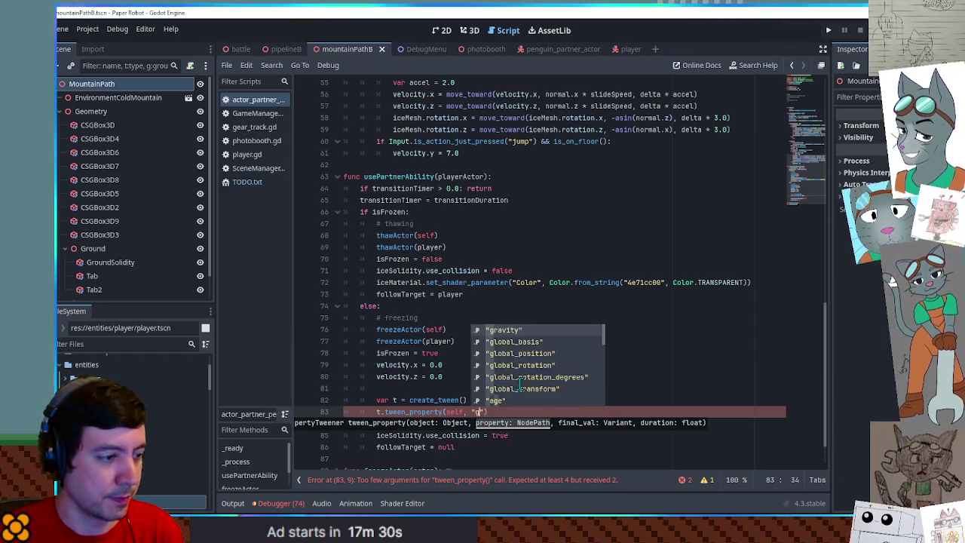
key(Return)
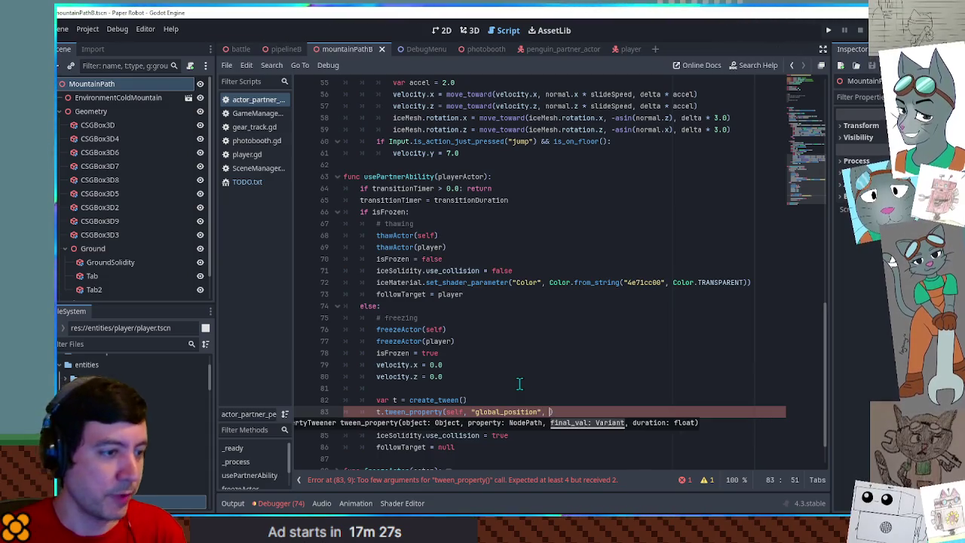
- Move the targetPos lines from _process to above the tween creation and fix their indentation
scroll(528, 362, up, 7)
scroll(566, 172, up, 3)
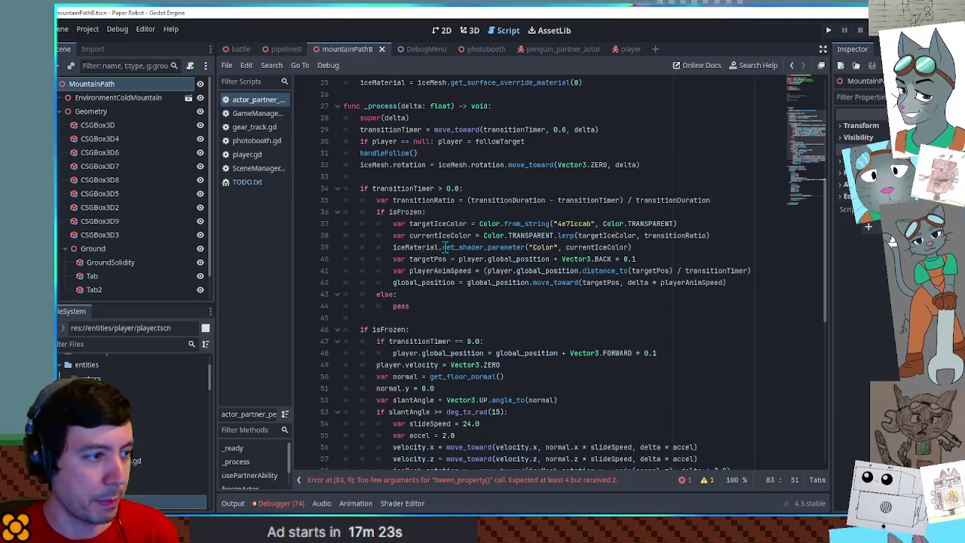
drag(738, 282, 732, 247)
key(ctrl+c)
key(BackSpace)
scroll(661, 261, down, 1)
scroll(476, 319, down, 8)
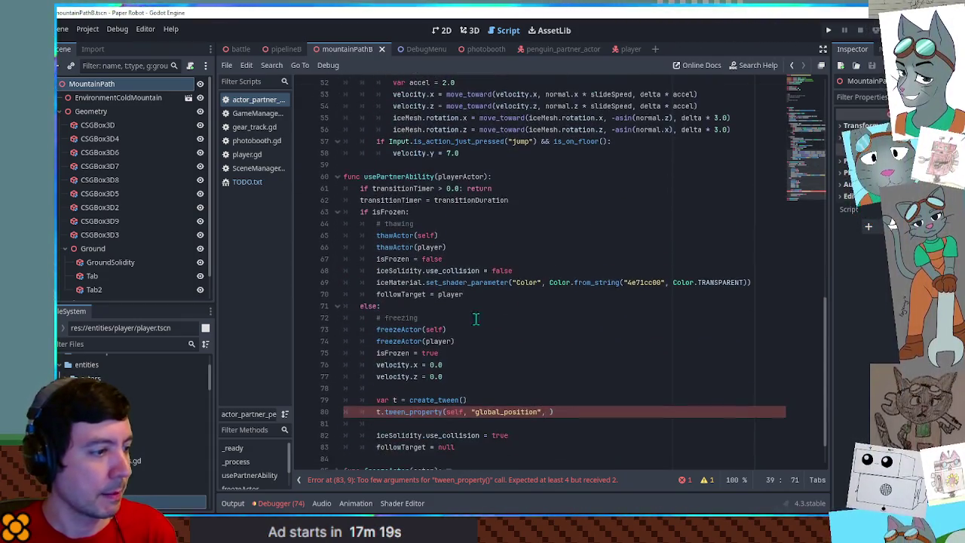
click(432, 394)
key(ctrl+v)
click(392, 402)
key(BackSpace)
- Delete the leftover playerAnimSpeed and move_toward position lines
scroll(392, 402, down, 2)
click(410, 329)
key(ctrl+shift+k)
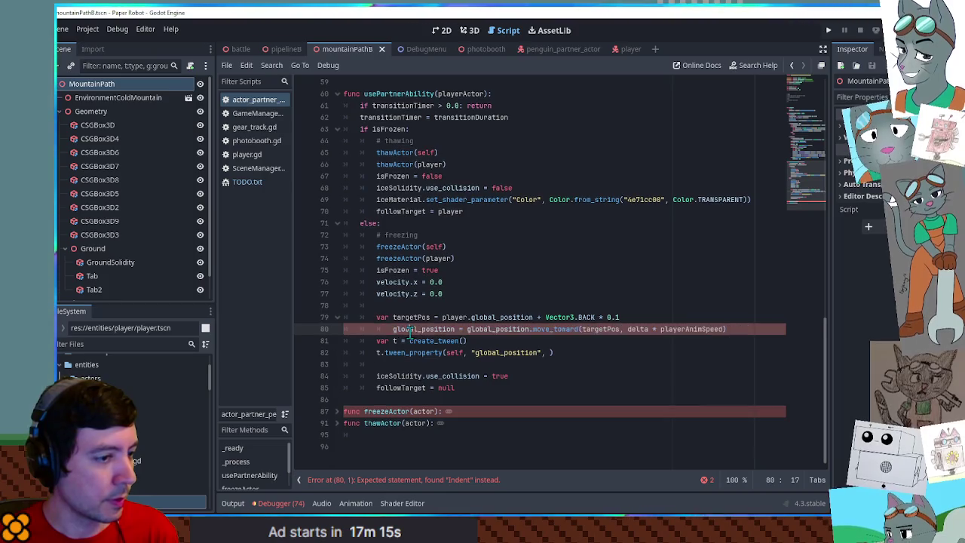
key(ctrl+shift+k)
click(551, 341)
text(targetPos, 0.2)
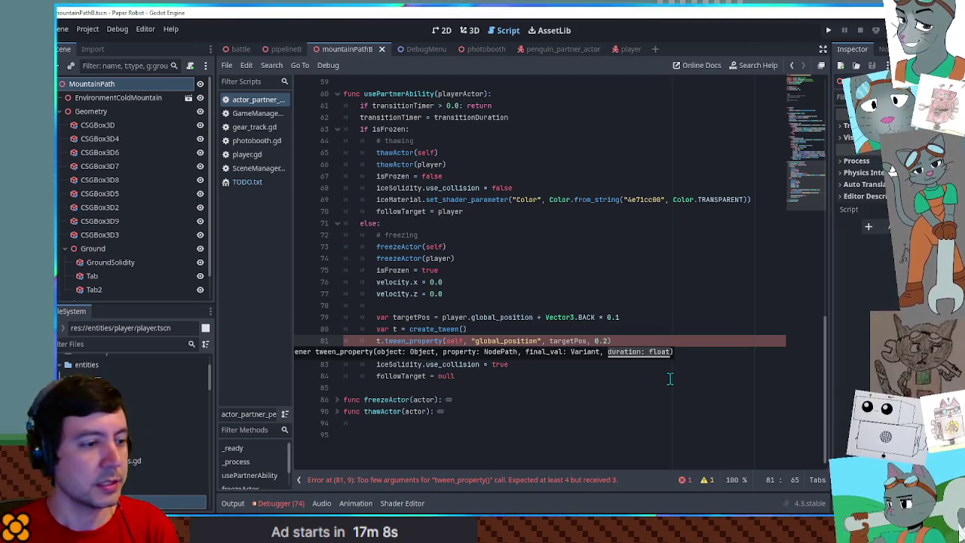
click(612, 305)
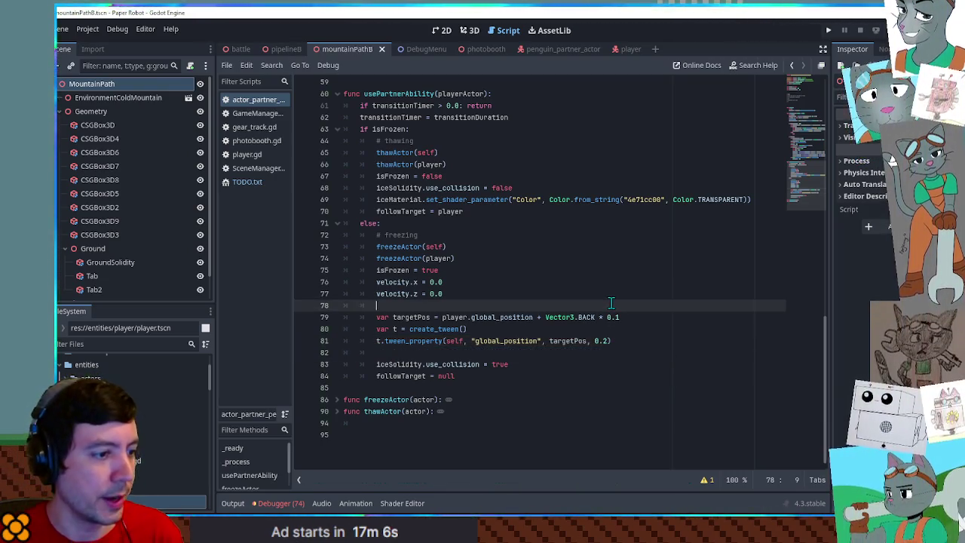
scroll(614, 305, up, 15)
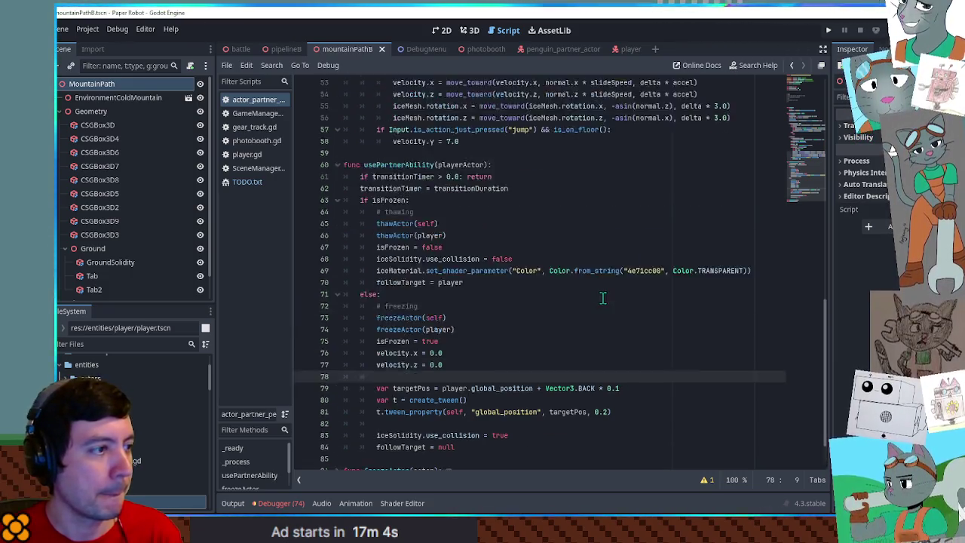
scroll(608, 302, up, 5)
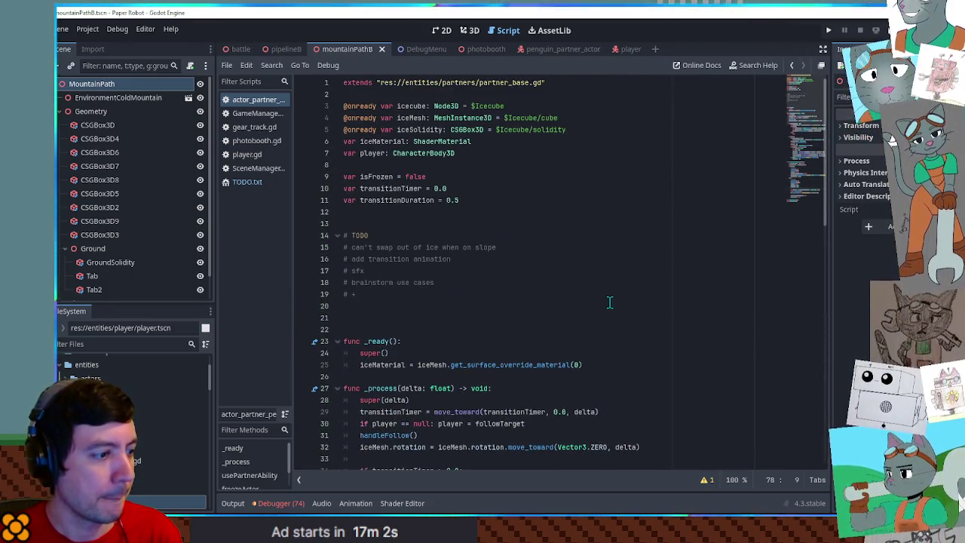
scroll(613, 301, down, 13)
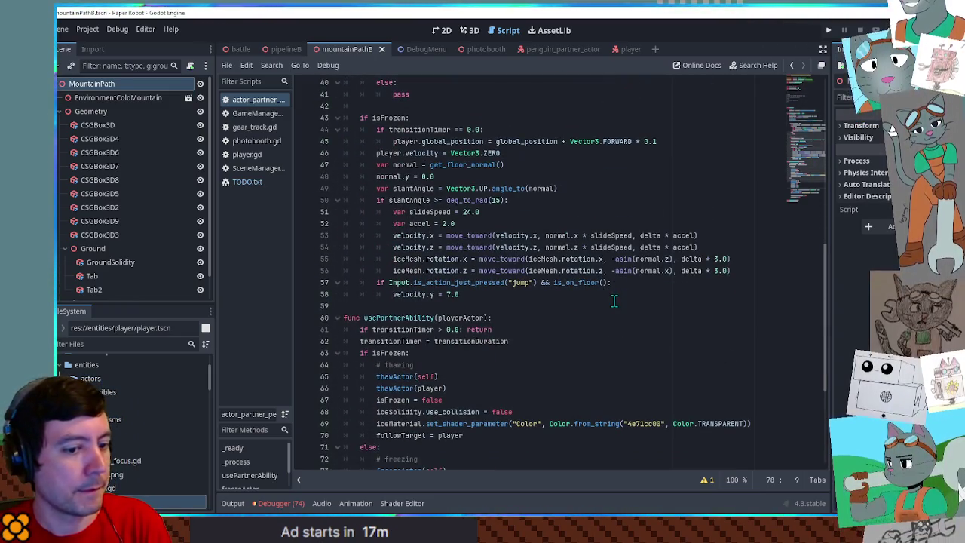
key(F5)
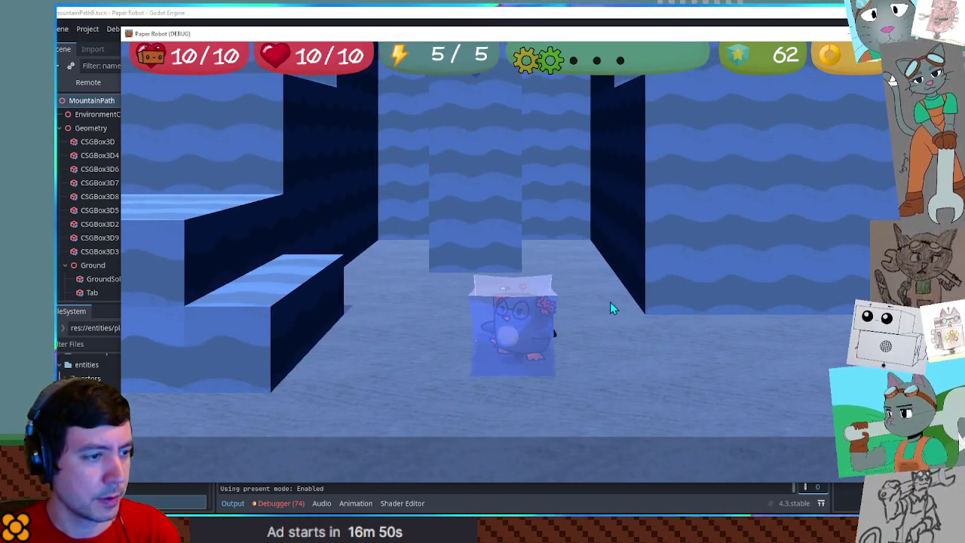
key(F8)
scroll(417, 344, down, 6)
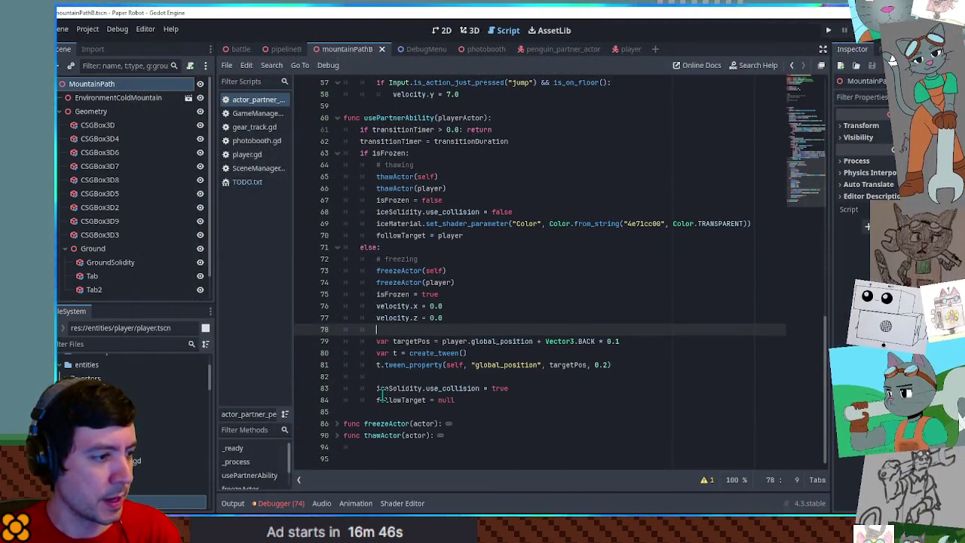
- Comment out the iceSolidity.use_collision = true line with #
click(383, 389)
drag(382, 389, 455, 401)
click(383, 389)
text(#)
- Copy the targetIceColor 4e71ccab line from _process and place it below targetPos
click(641, 367)
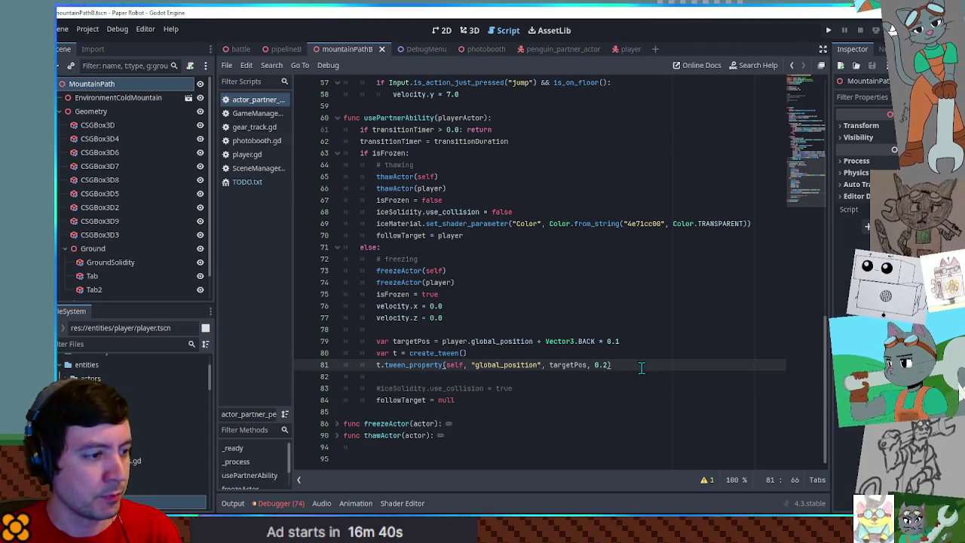
double_click(406, 365)
drag(810, 122, 814, 138)
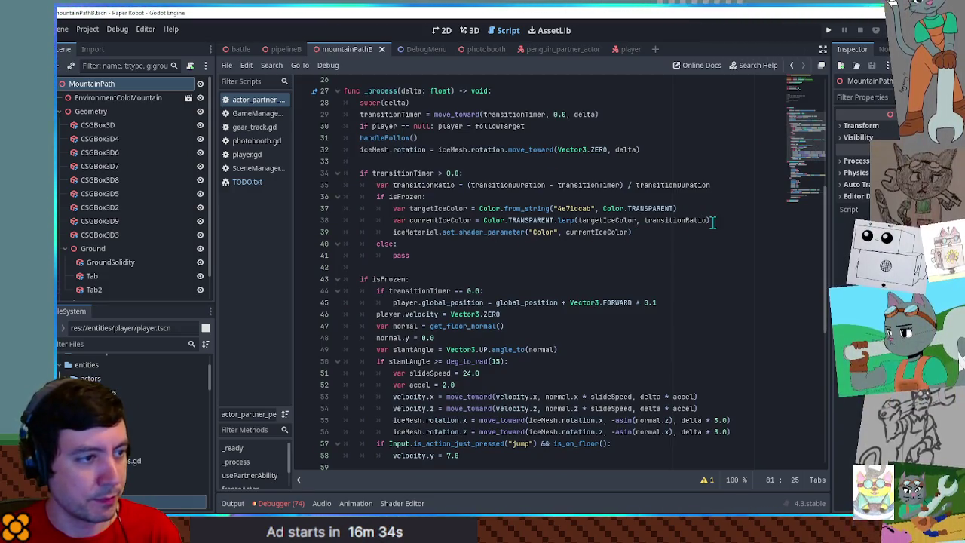
drag(715, 226, 722, 198)
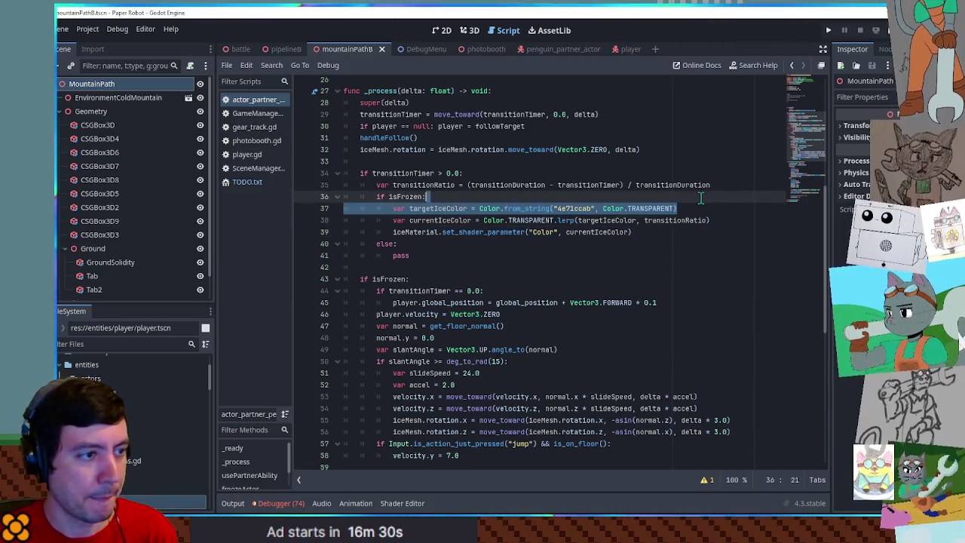
click(813, 225)
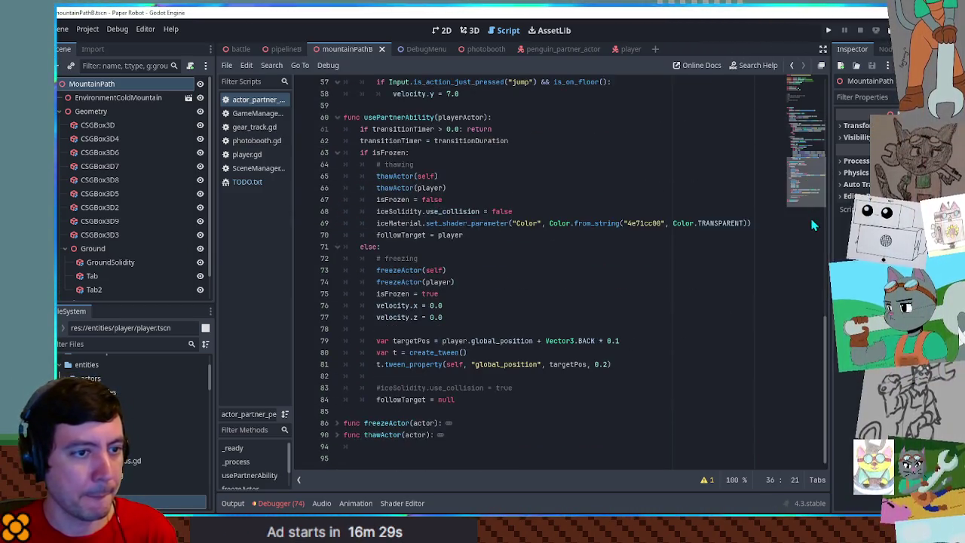
click(627, 364)
key(Return)
text(var targetIceColor = Color.from_string("4e71ccab", Color.TRANSPARENT))
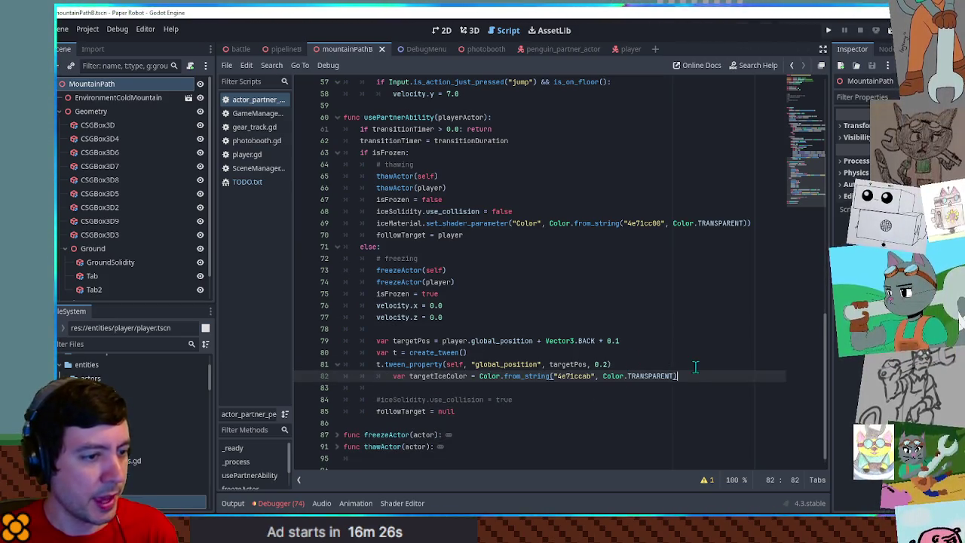
triple_click(698, 375)
key(ctrl+x)
click(646, 340)
key(Return)
key(ctrl+v)
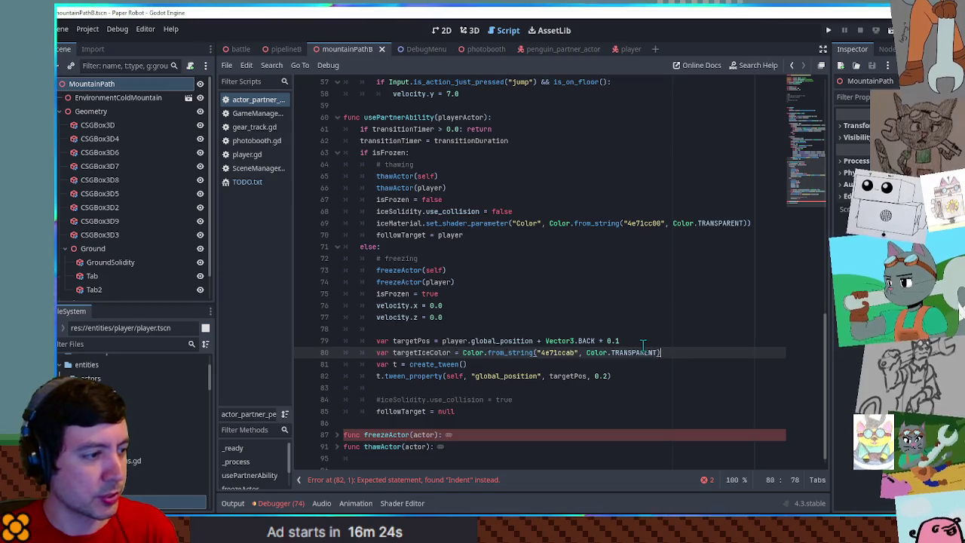
- Copy the ice colour shader line from _process and paste it below the tween call
scroll(641, 273, up, 8)
scroll(642, 272, up, 2)
drag(717, 260, 718, 251)
scroll(819, 137, down, 11)
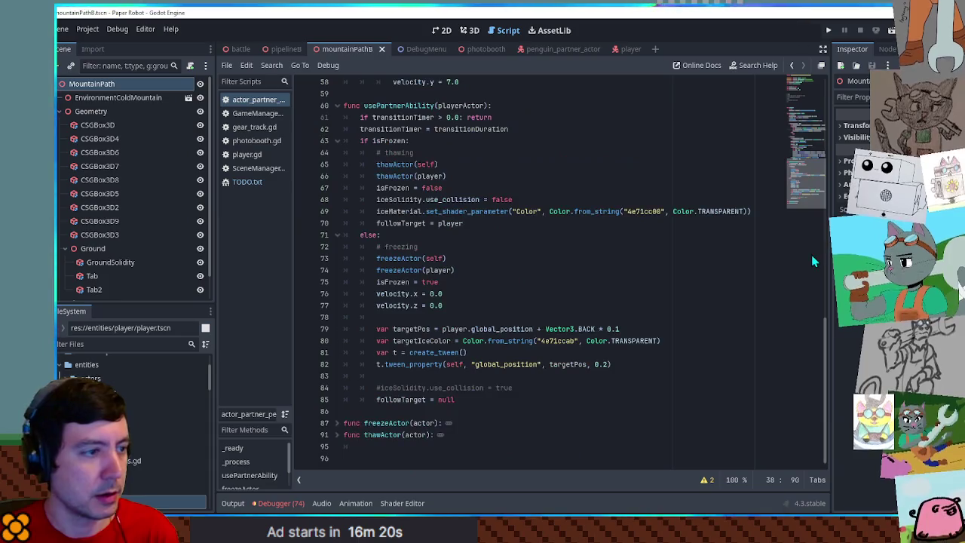
click(623, 365)
key(ctrl+v)
- Duplicate the tween_property line and change the copy to tween_method
click(393, 376)
key(Up)
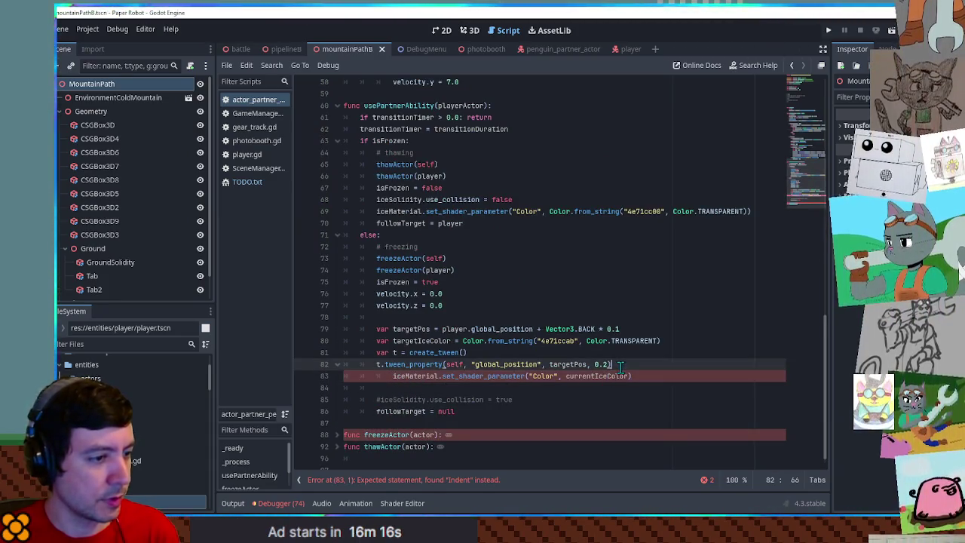
key(ctrl+shift+d)
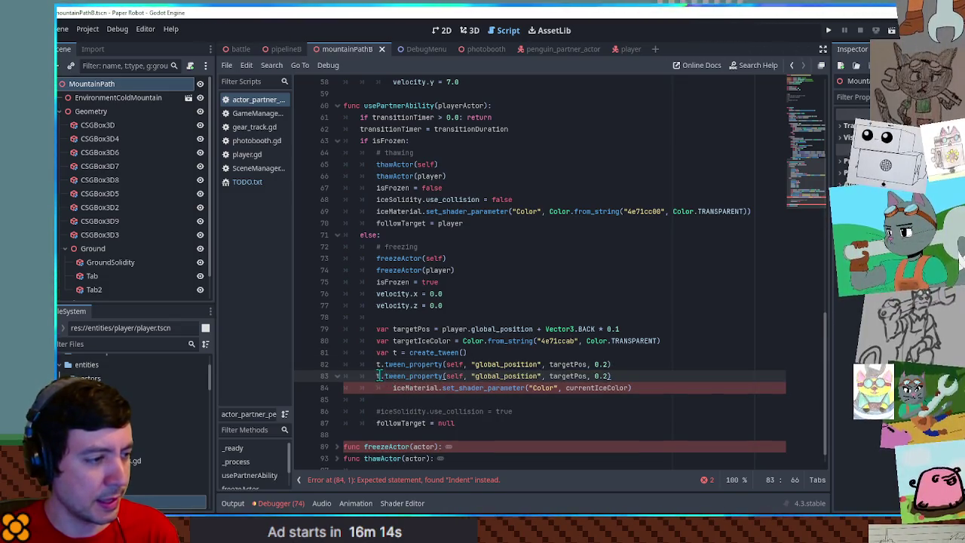
click(419, 389)
double_click(455, 375)
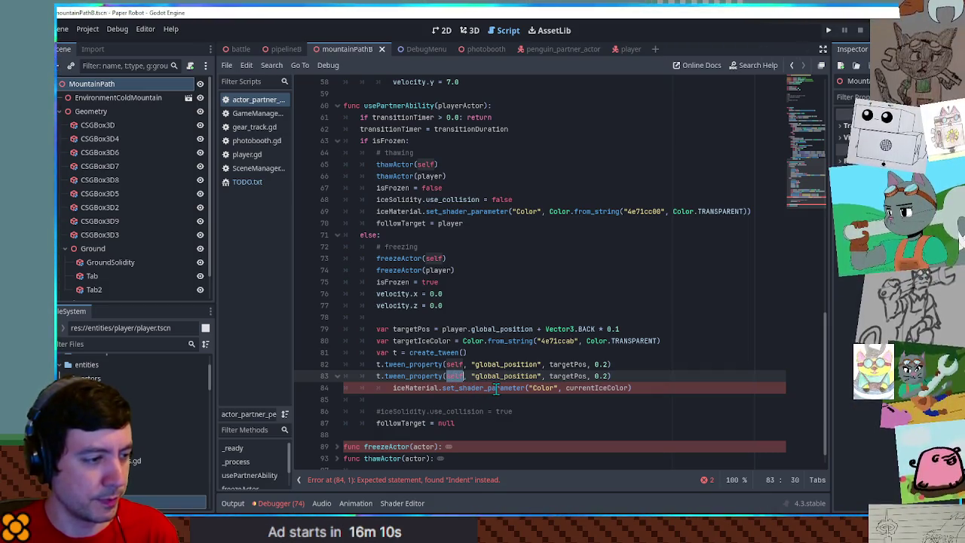
double_click(437, 376)
text(tween_)
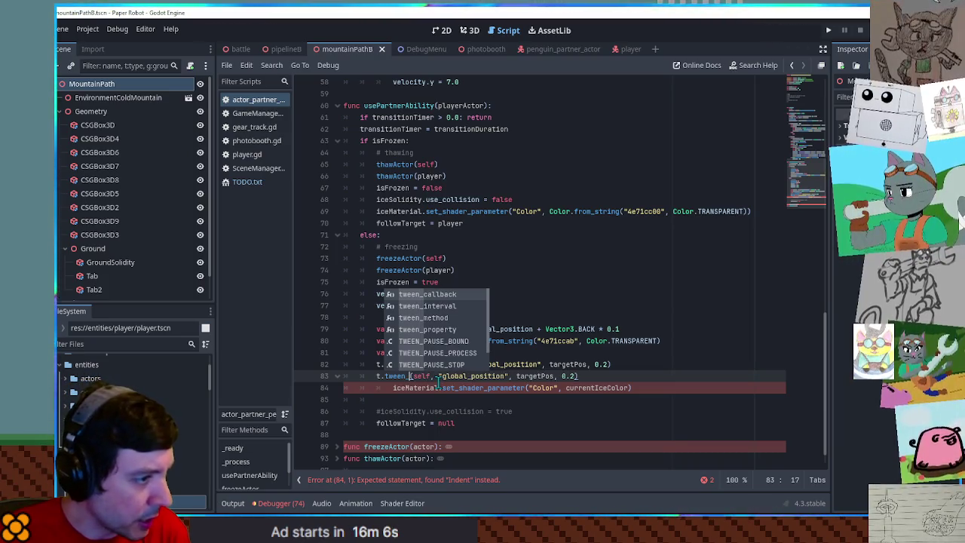
text(me)
key(Return)
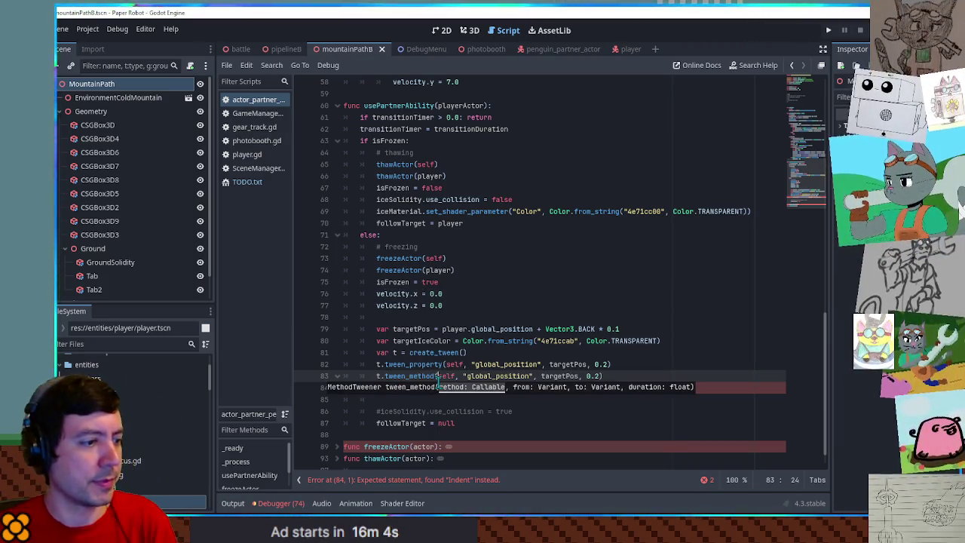
- Replace its arguments with iceMaterial.set_shader_parameter and look up tween_method's documentation
key(shift+End)
key(BackSpace)
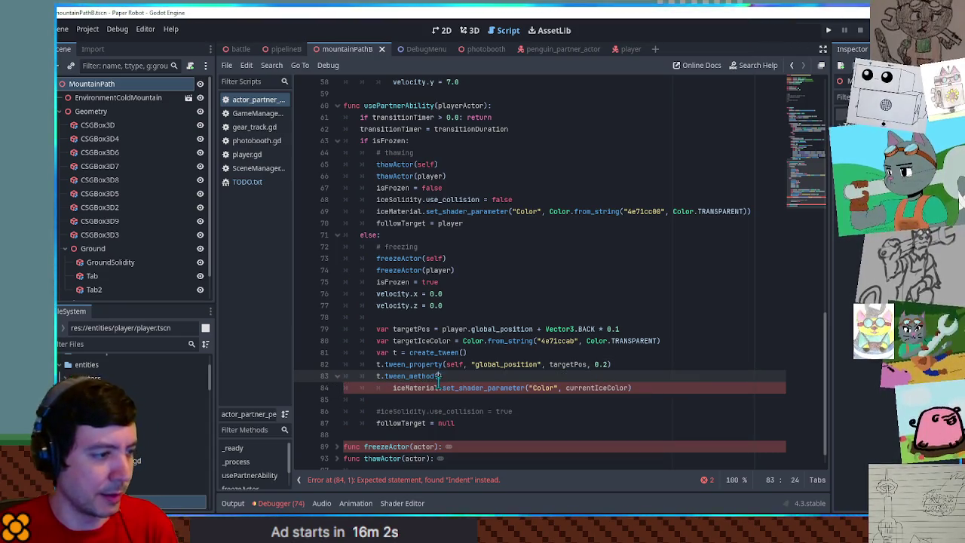
text(iceM)
key(Return)
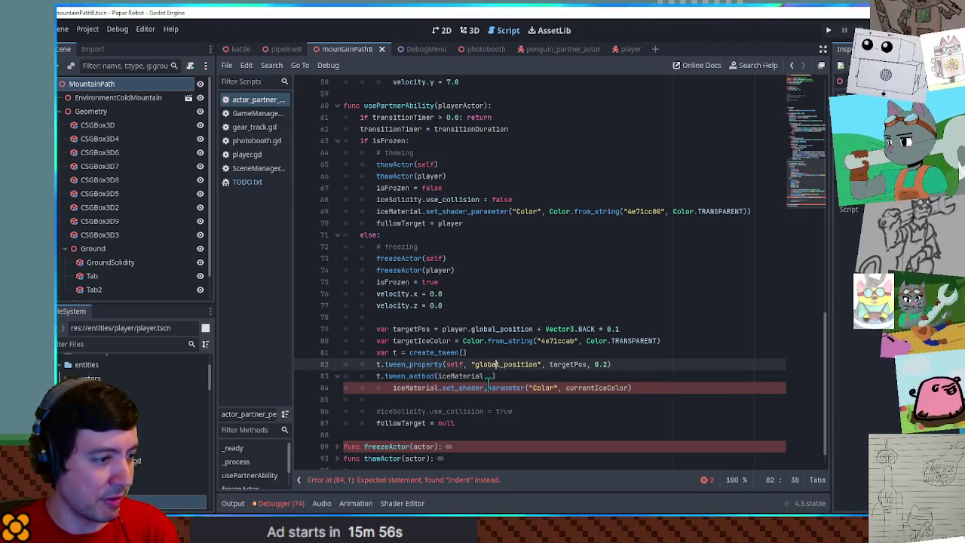
double_click(483, 388)
click(482, 376)
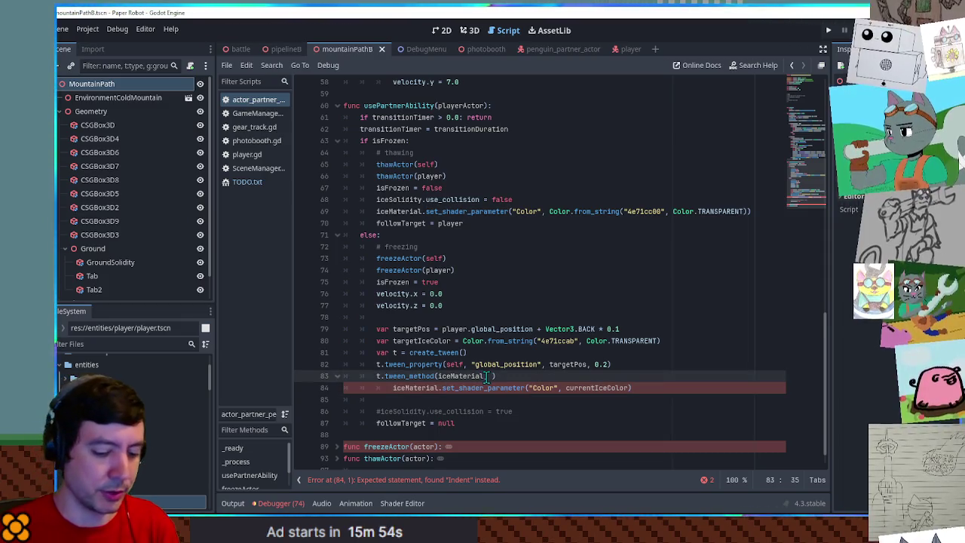
text(.)
key(ctrl+v)
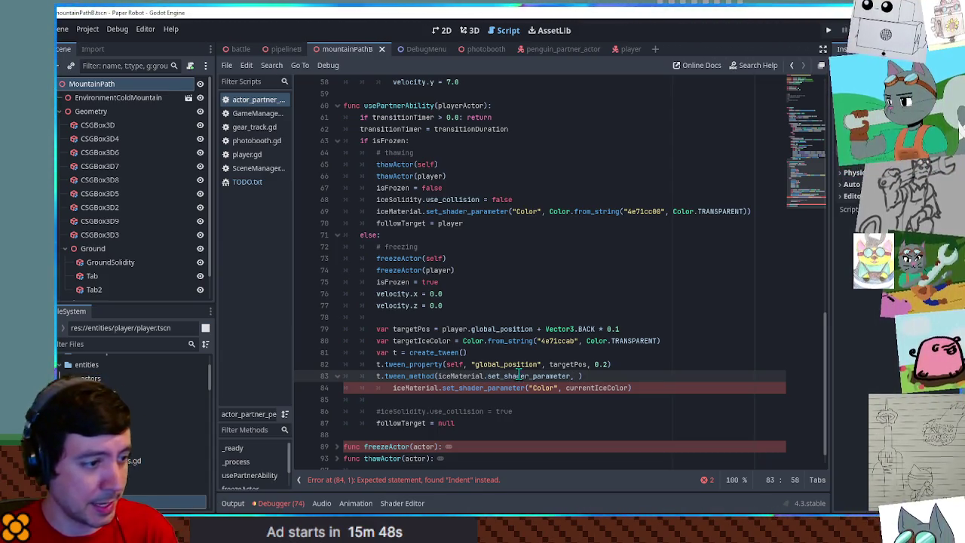
click(432, 376)
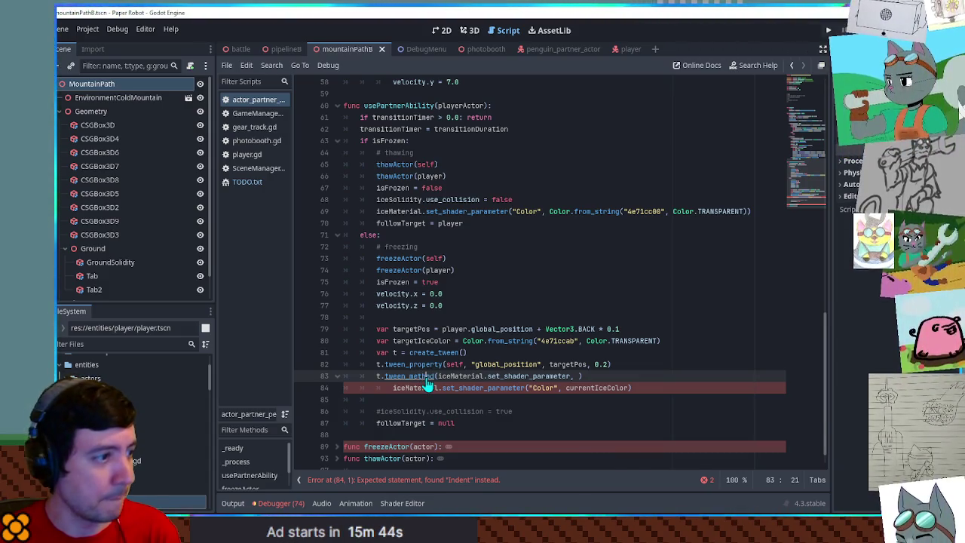
ctrl+click(427, 379)
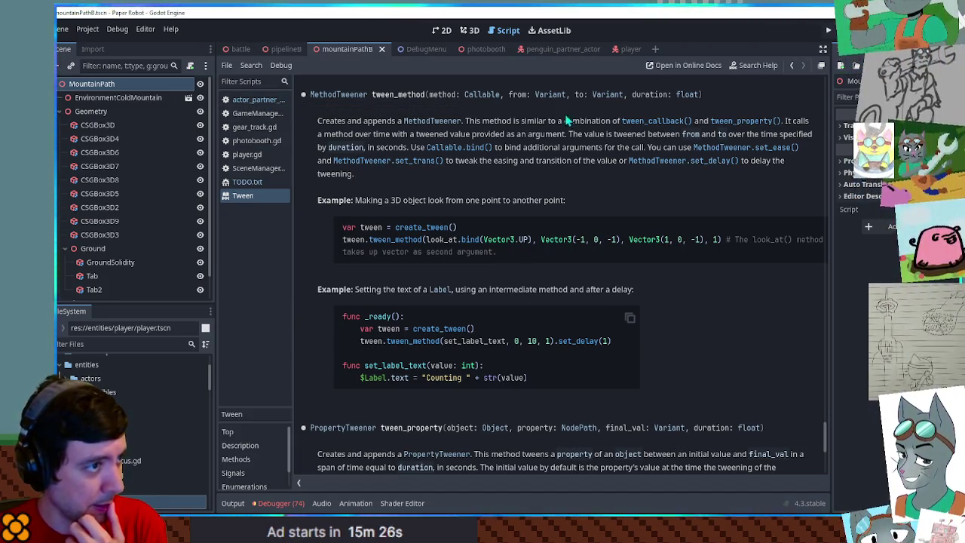
- Return to the actor_partner script after reading the tween_method entry
click(253, 100)
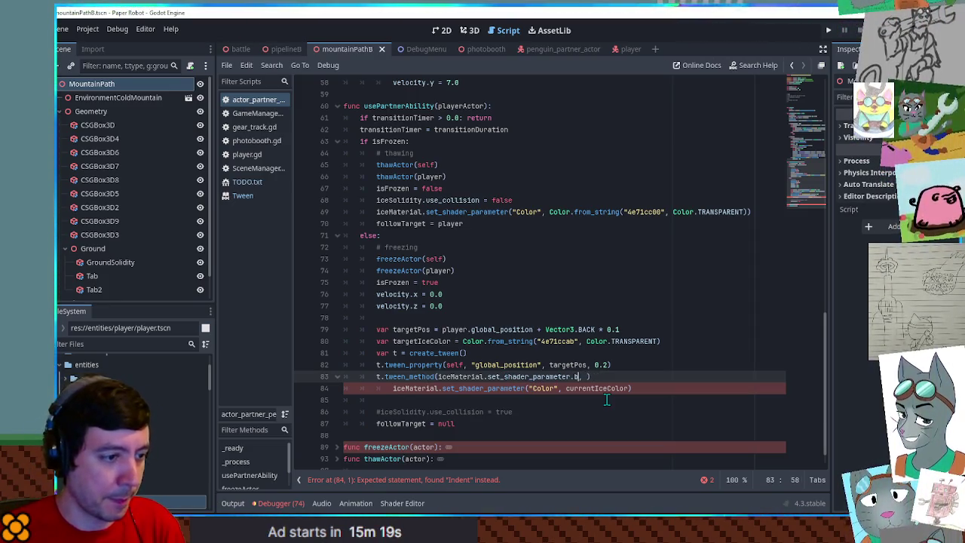
- Give tween_method .bind("Color"), Color.TRANSPARENT and targetIceColor arguments
text("Color"))
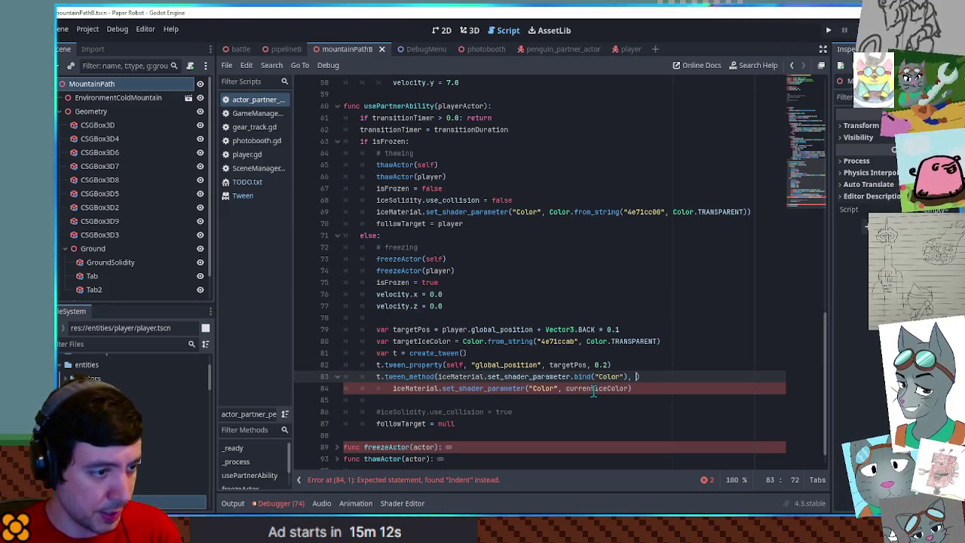
double_click(594, 388)
drag(586, 341, 657, 343)
key(ctrl+c)
click(636, 376)
key(ctrl+v)
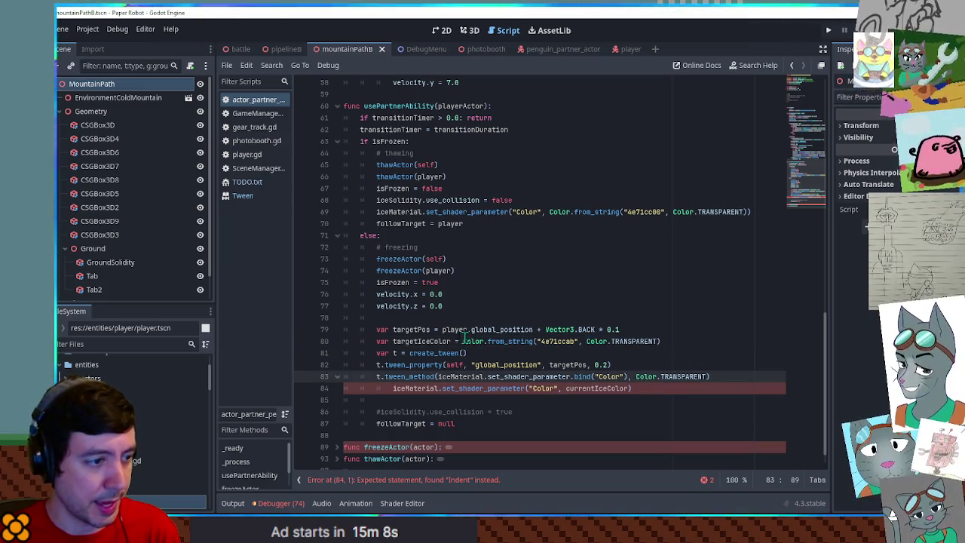
double_click(420, 341)
click(719, 378)
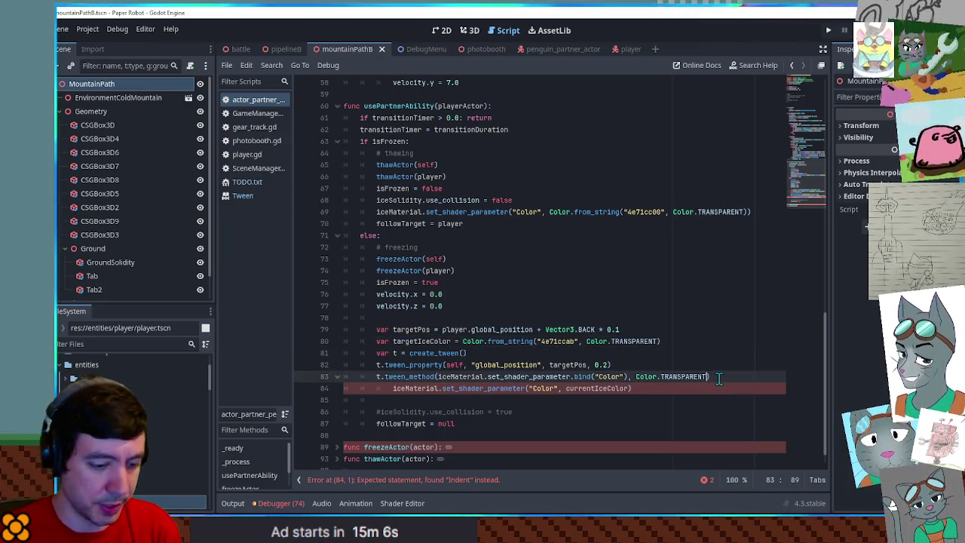
text(,)
key(ctrl+v)
- Delete the old set_shader_parameter line, add a 0.3 second duration, and run the game
click(667, 391)
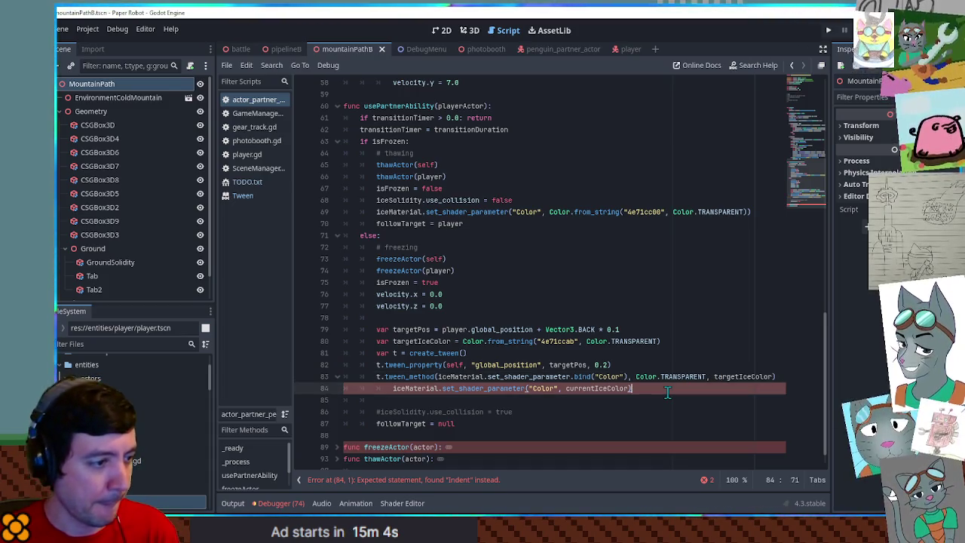
key(shift+Home)
key(BackSpace)
key(BackSpace)
key(BackSpace)
key(BackSpace)
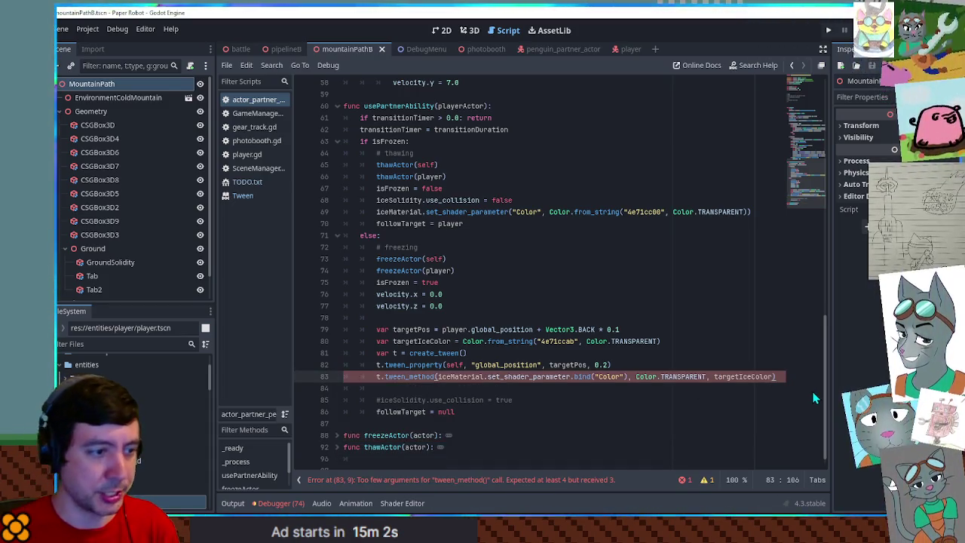
text(, 0.3)
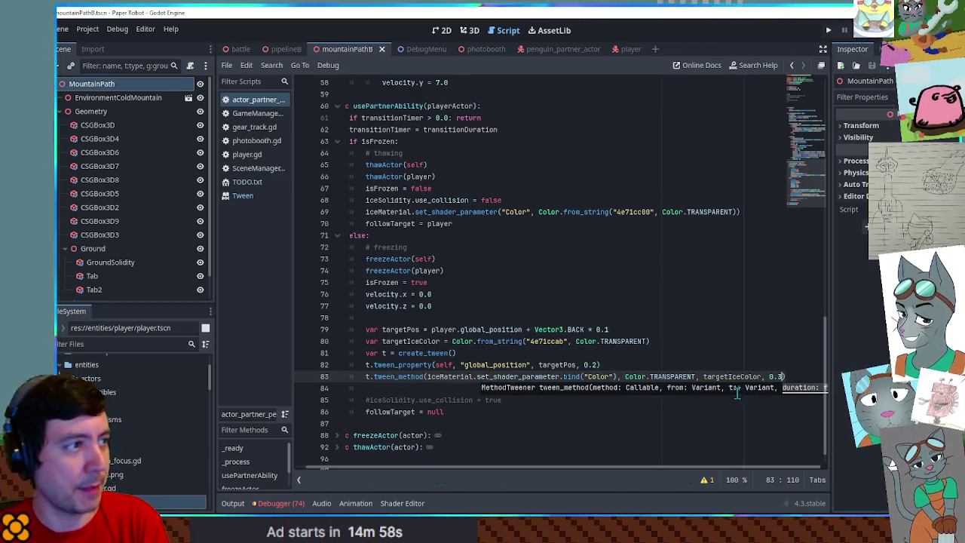
key(F5)
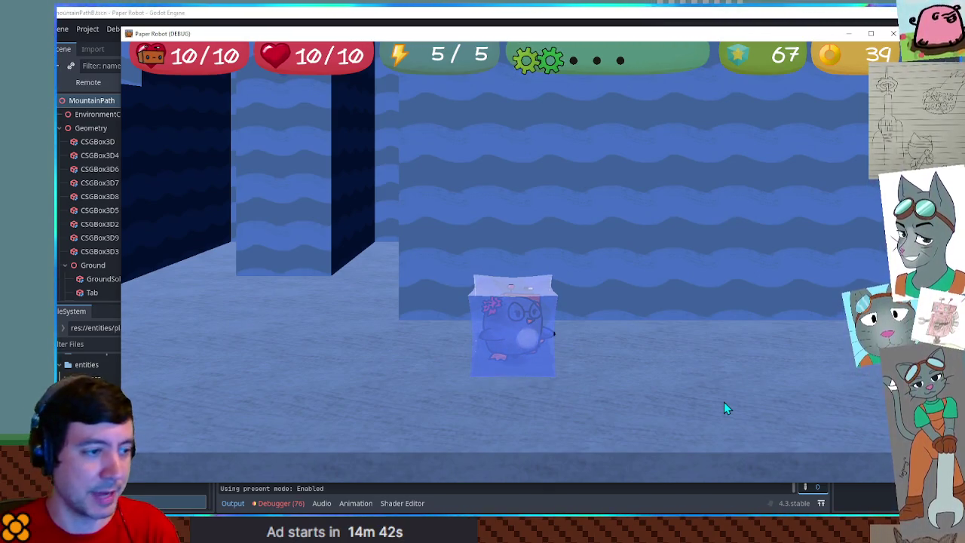
- Return from the running game to the script editor and scroll down the script
click(780, 13)
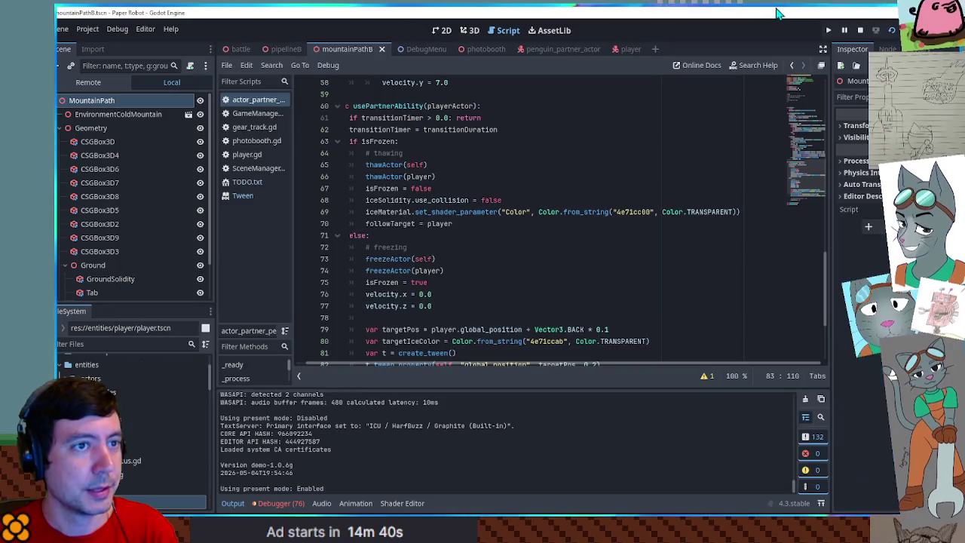
scroll(520, 313, down, 4)
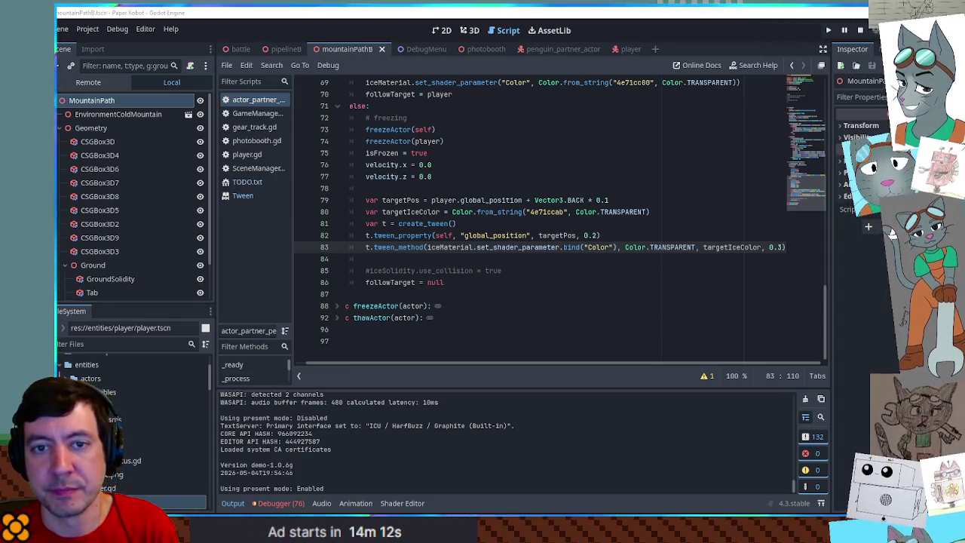
- Chain .set_delay(0.2) onto the tween_method call instead of a separate t.set_delay() line
click(405, 259)
text(set_delay()
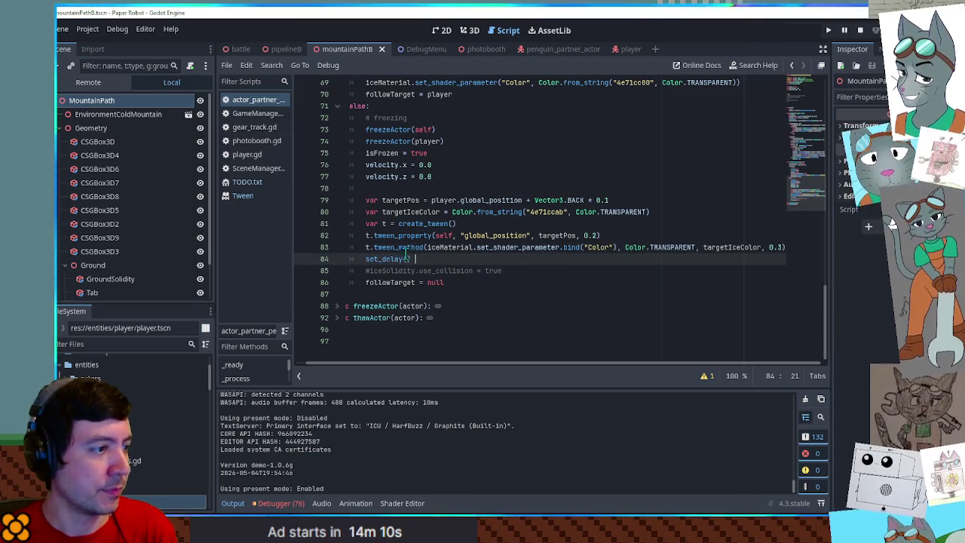
click(367, 259)
text(t.)
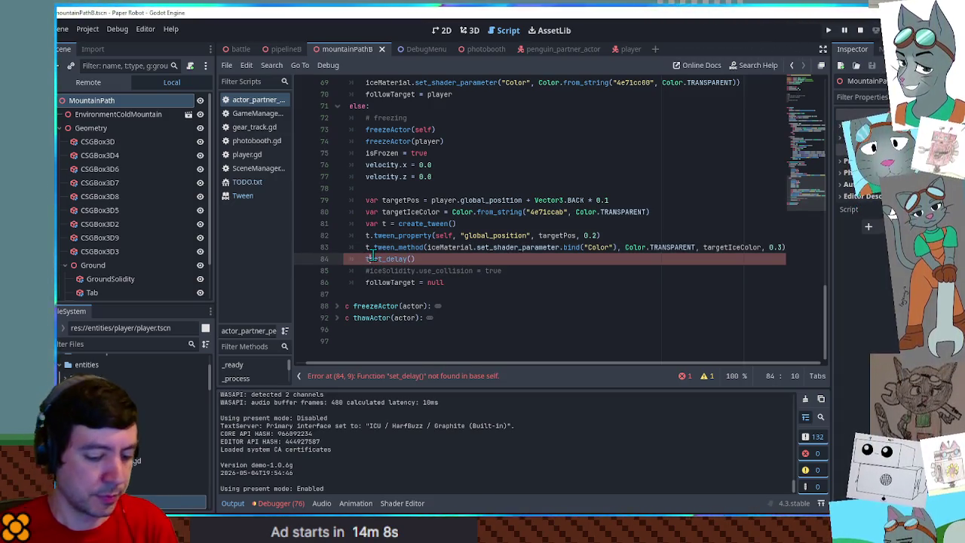
click(383, 257)
click(439, 259)
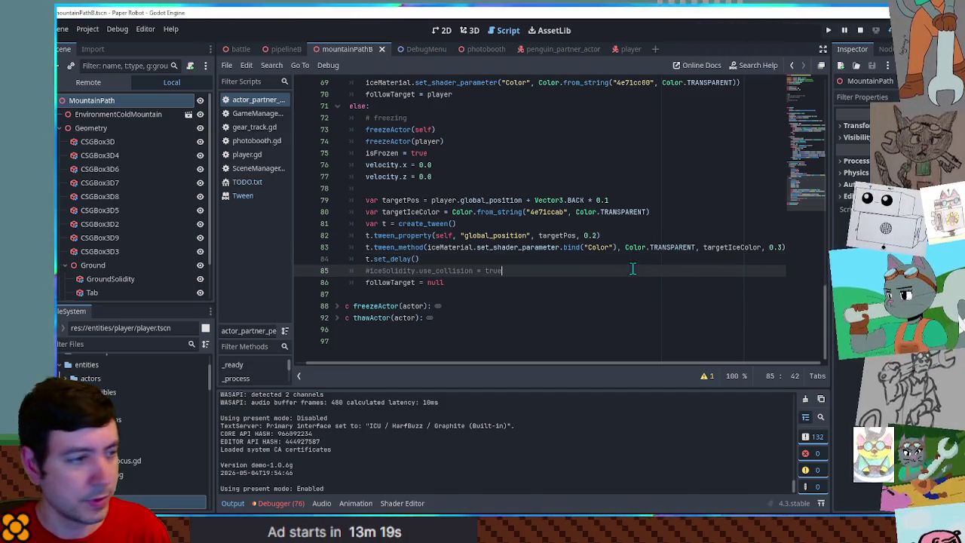
triple_click(345, 259)
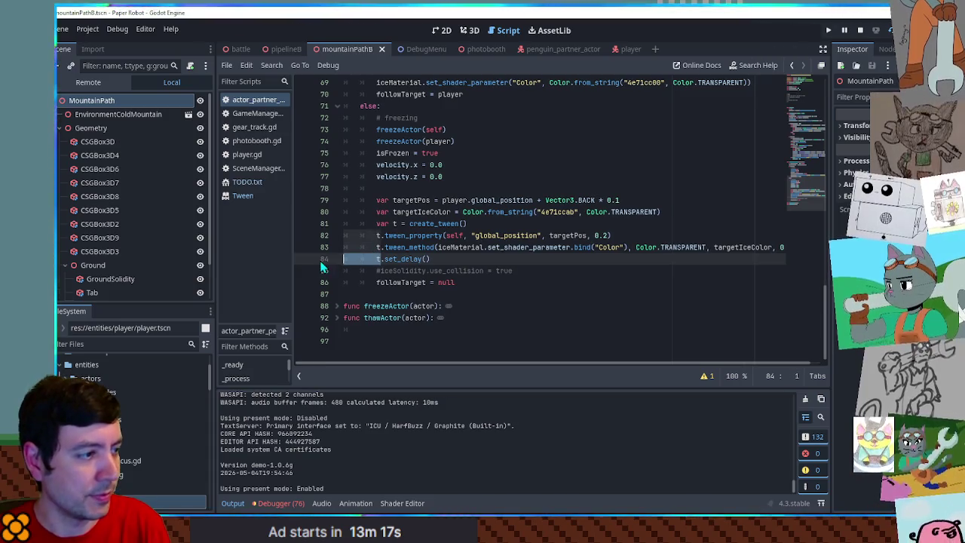
key(BackSpace)
key(BackSpace)
key(ctrl+v)
click(777, 259)
text(0.2)
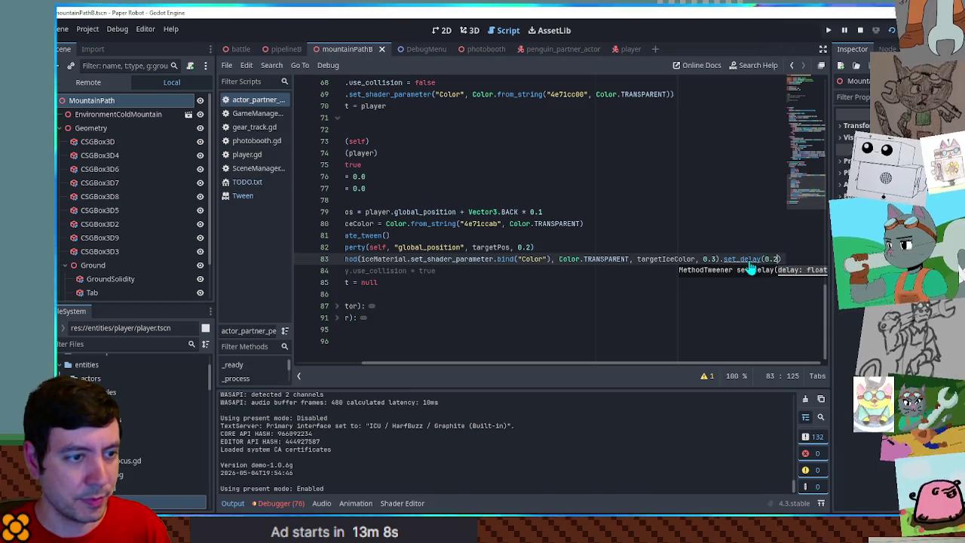
- Save, then move .set_delay(0.2) onto the position tween on line 82
drag(785, 259, 736, 258)
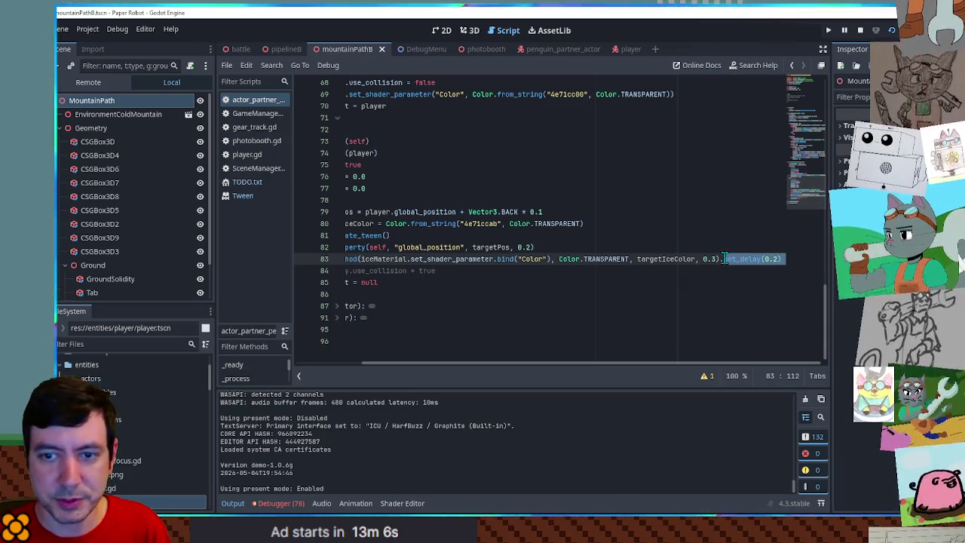
click(730, 259)
key(ctrl+s)
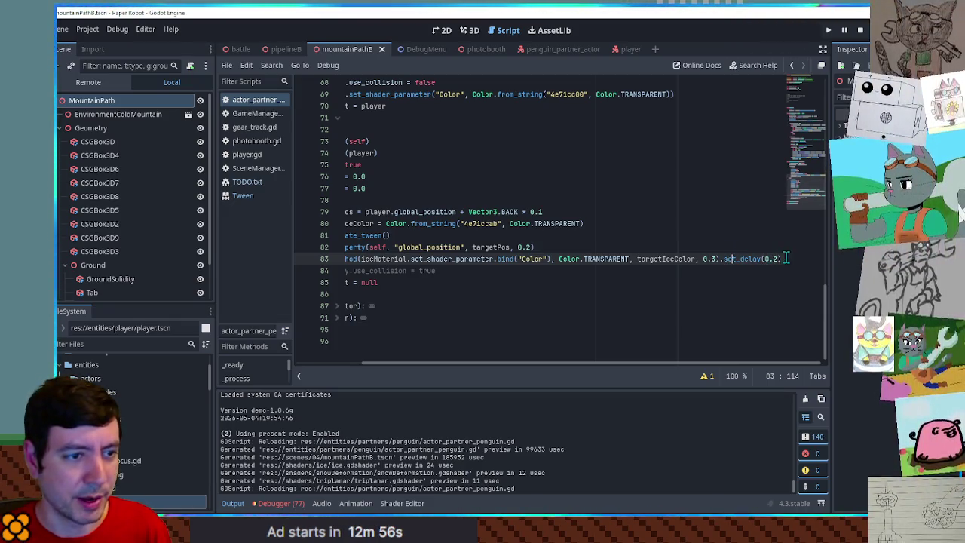
shift+click(721, 259)
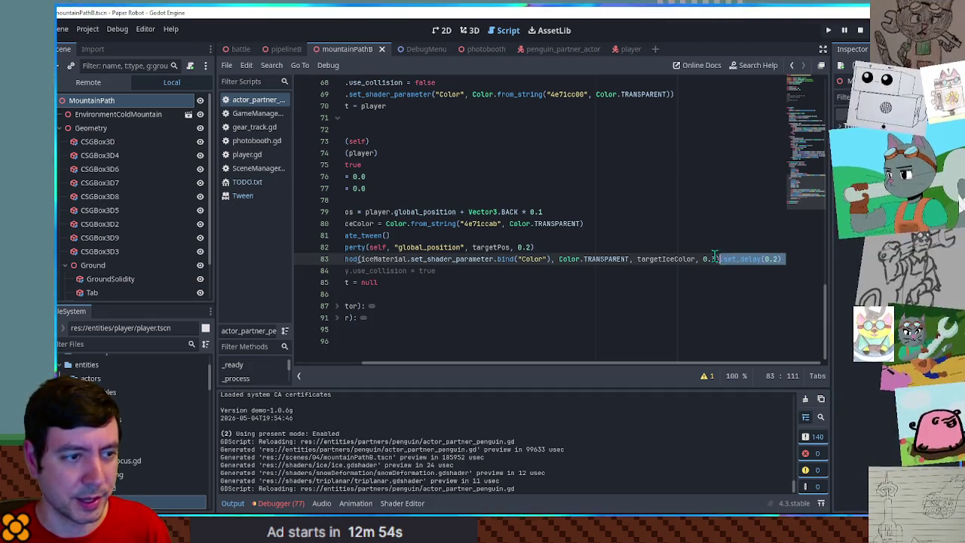
key(BackSpace)
click(675, 247)
key(ctrl+v)
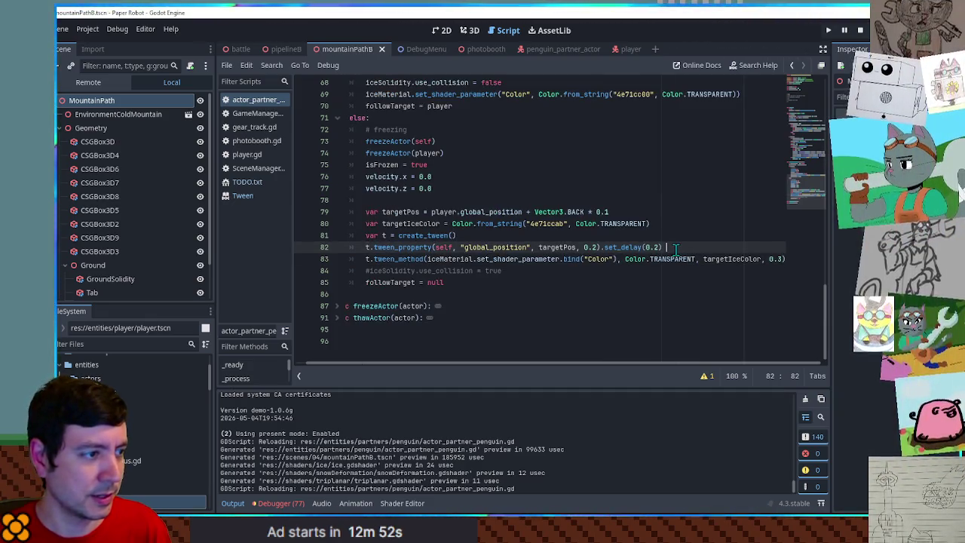
- Save and test the delayed position tween by refreezing the penguin with A, then stop the game
key(ctrl+s)
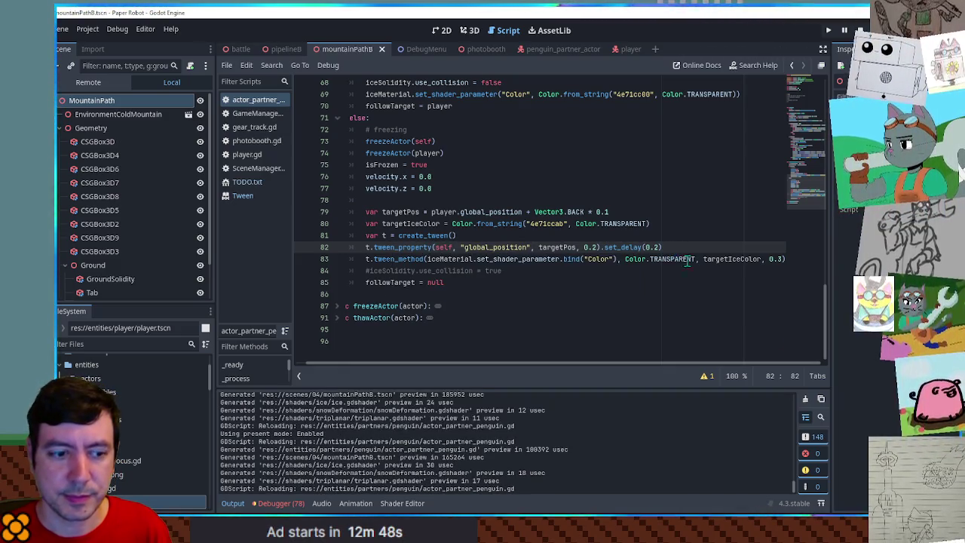
key(alt+Tab)
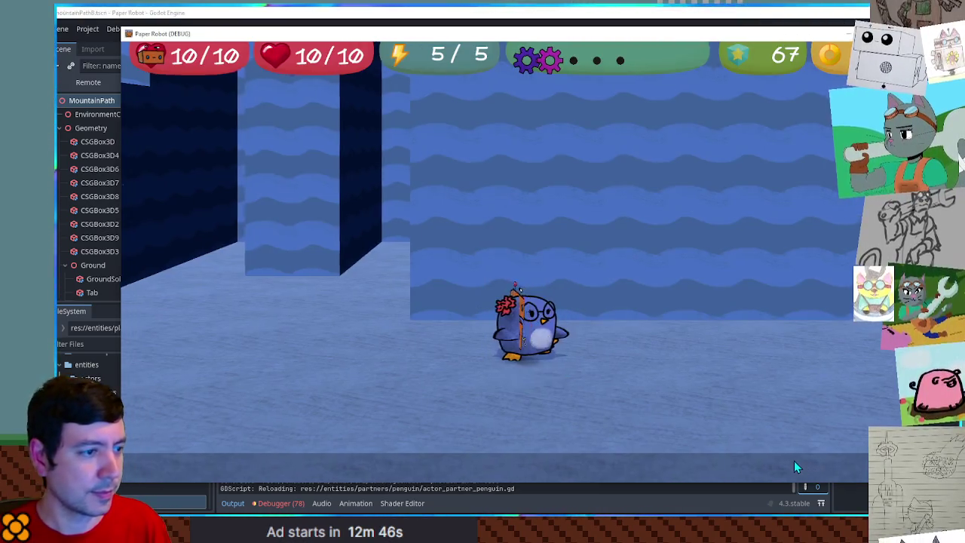
key(a)
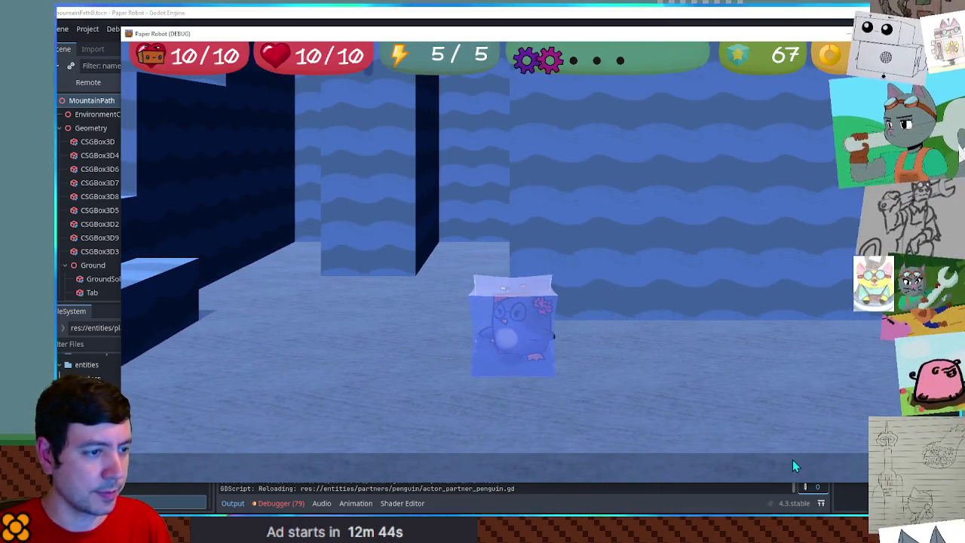
key(a)
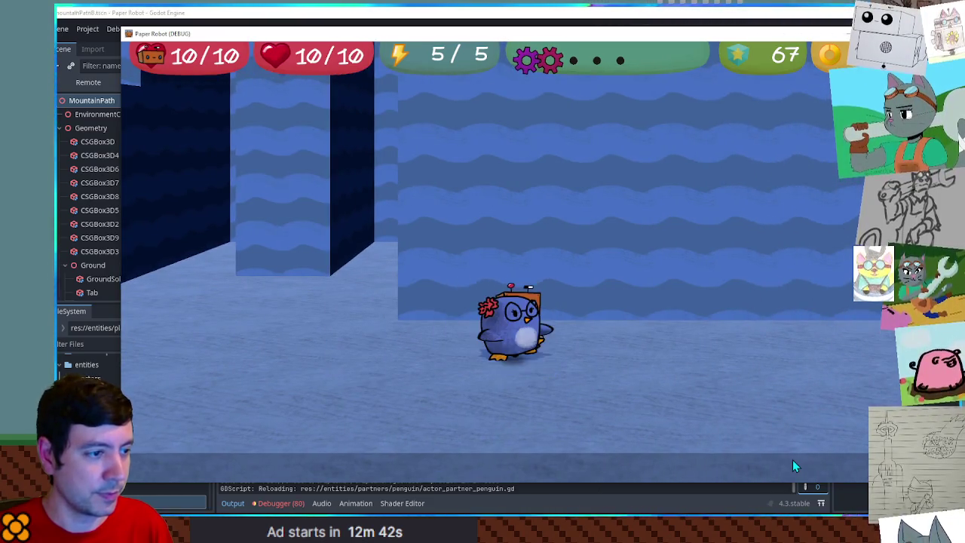
key(a)
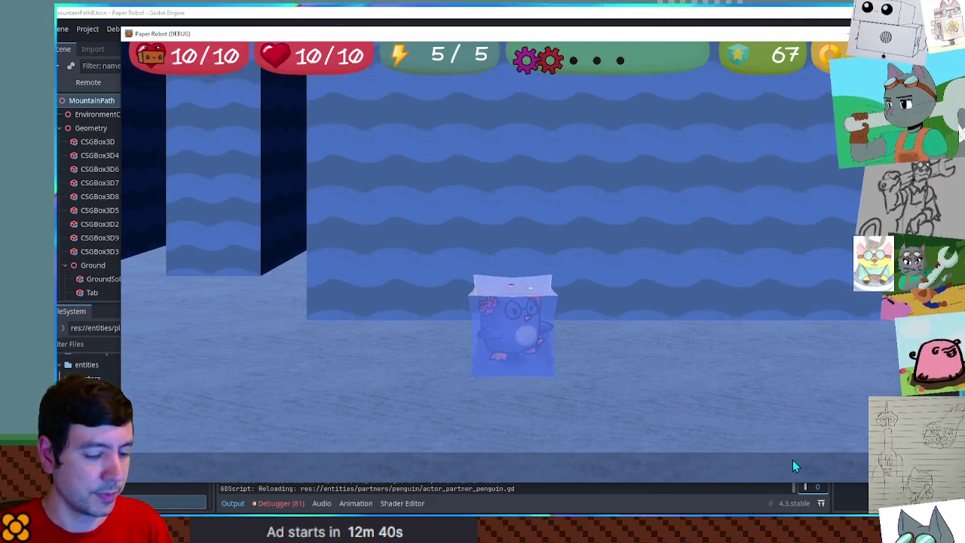
key(F8)
- Move .set_delay(0.2) to the end of the ice-colour tween line and rerun the game to freeze the penguin
drag(667, 248, 601, 247)
key(ctrl+c)
key(BackSpace)
click(605, 258)
key(End)
key(ctrl+v)
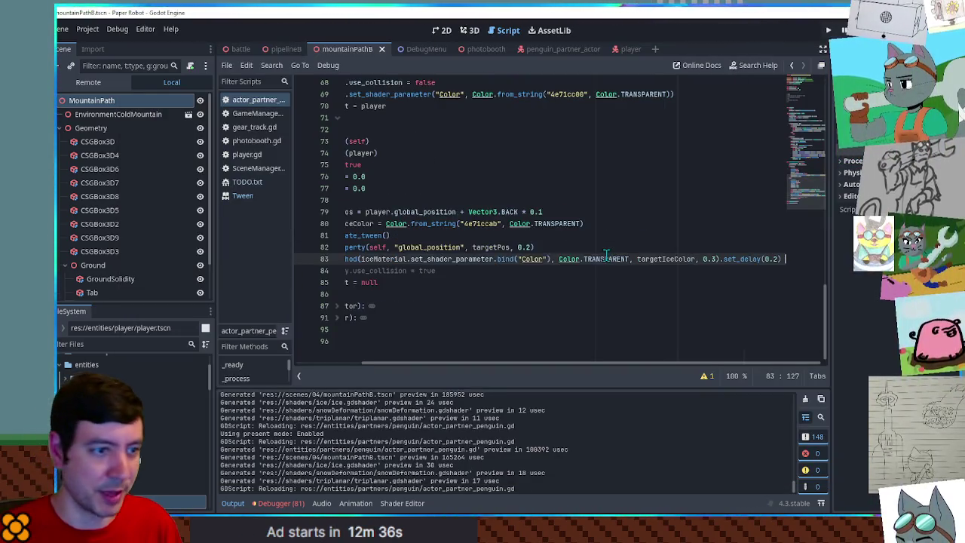
key(F5)
key(Left)
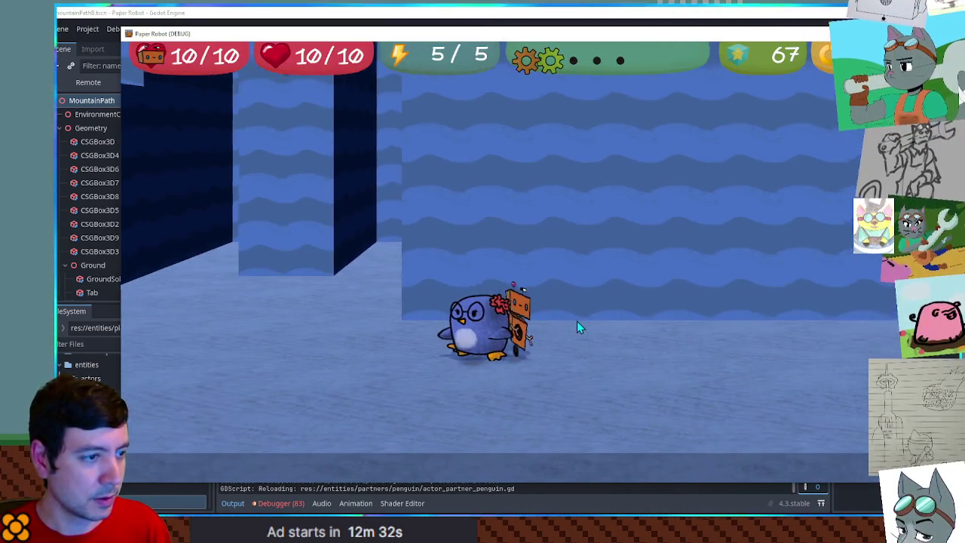
key(e)
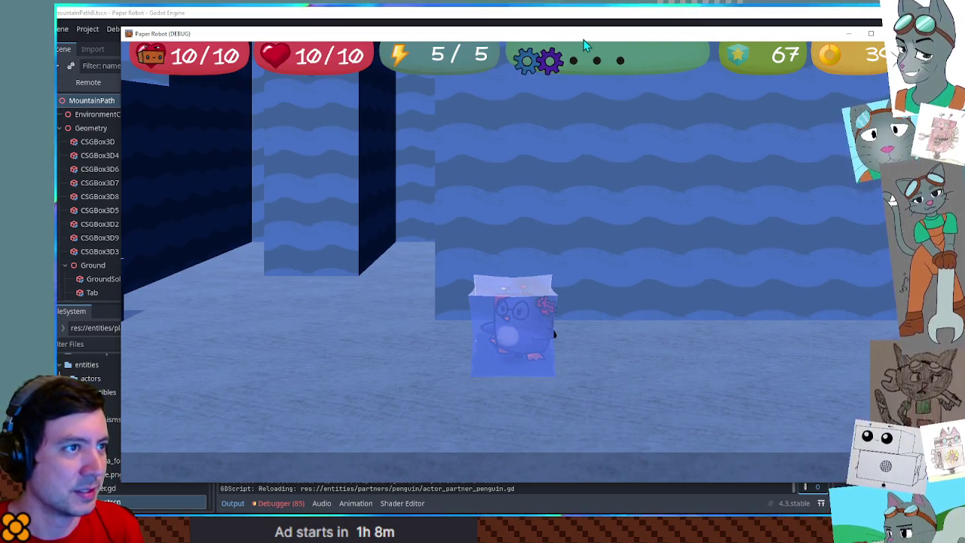
- Switch back to the editor after seeing the penguin frozen in the translucent blue ice cube
click(593, 16)
- Relaunch the game and walk the robot right, away from the thawed penguin
key(F5)
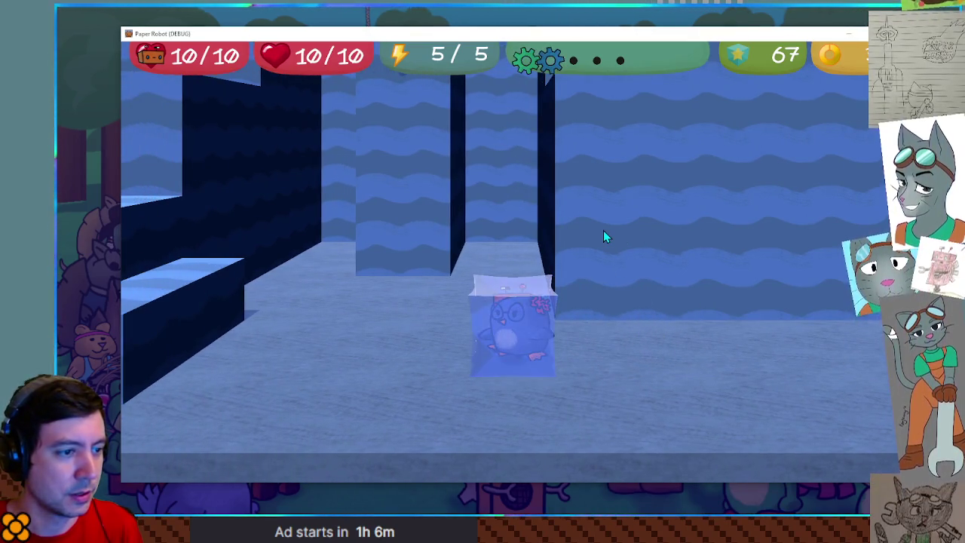
key(d)
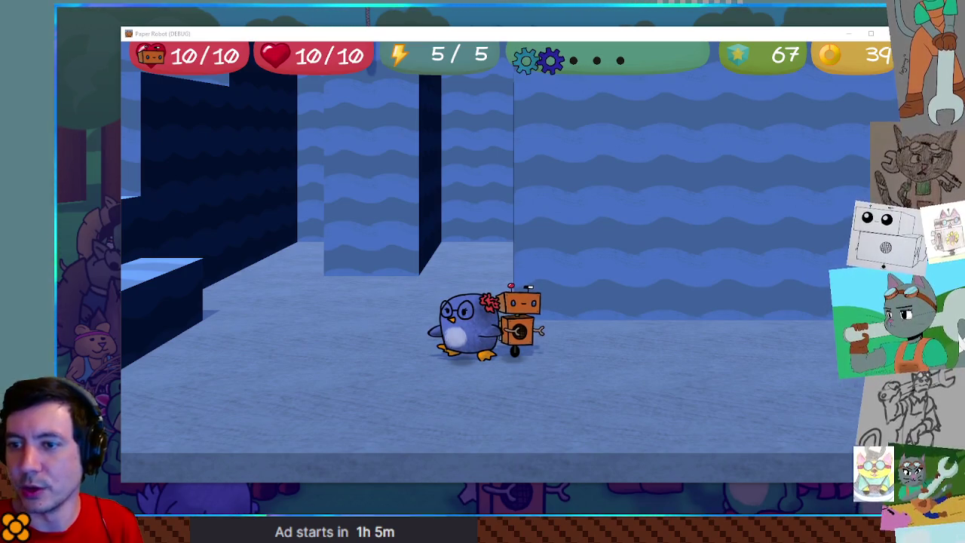
- Walk the robot right and freeze the penguin partner into an ice cube again
key(d)
key(e)
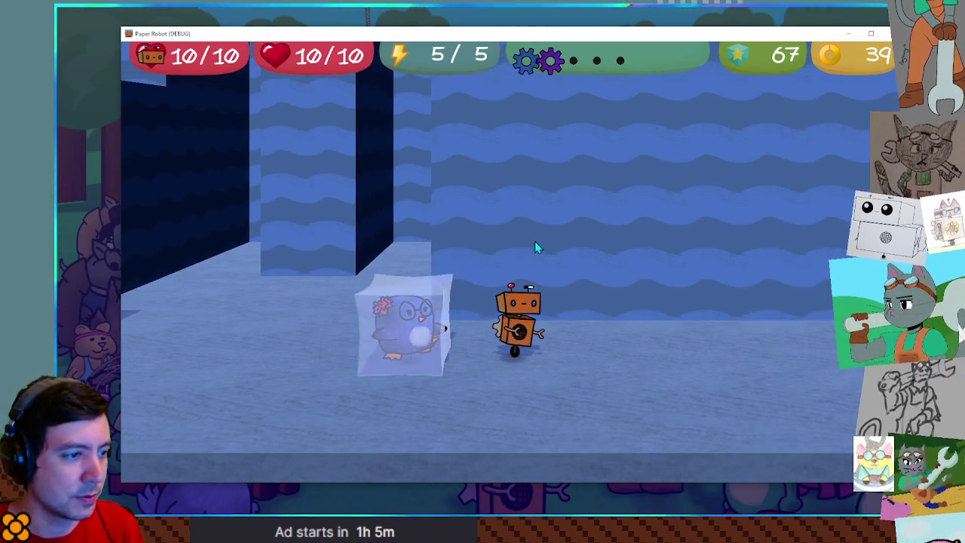
key(a)
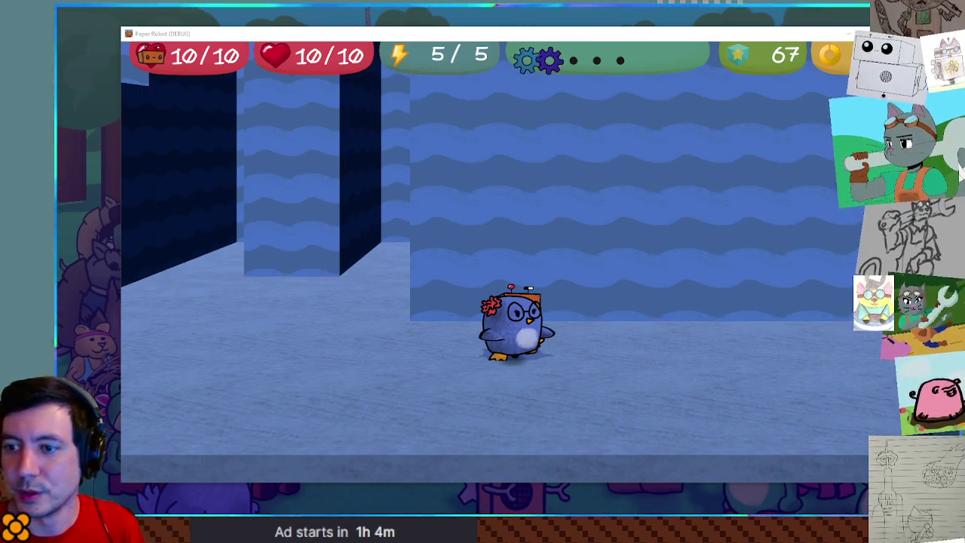
key(Left)
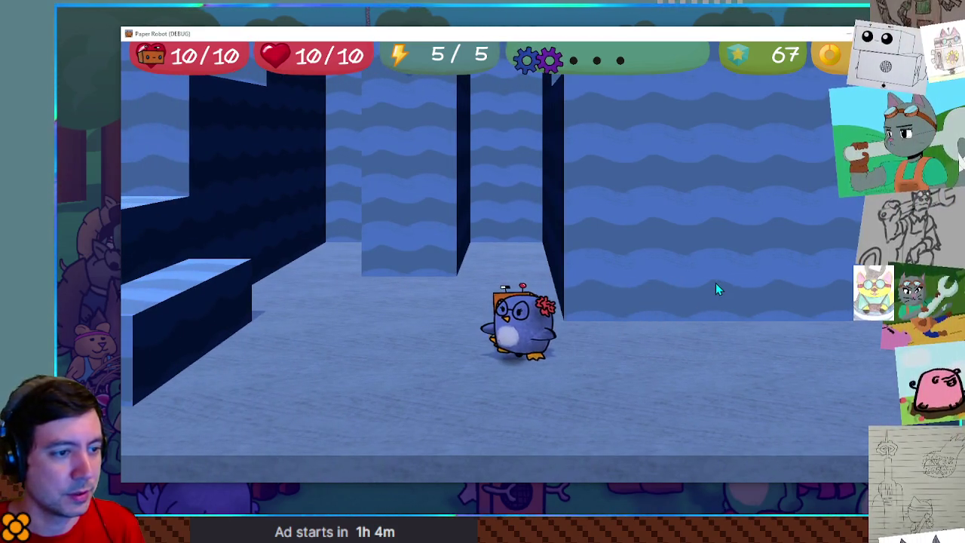
key(Right)
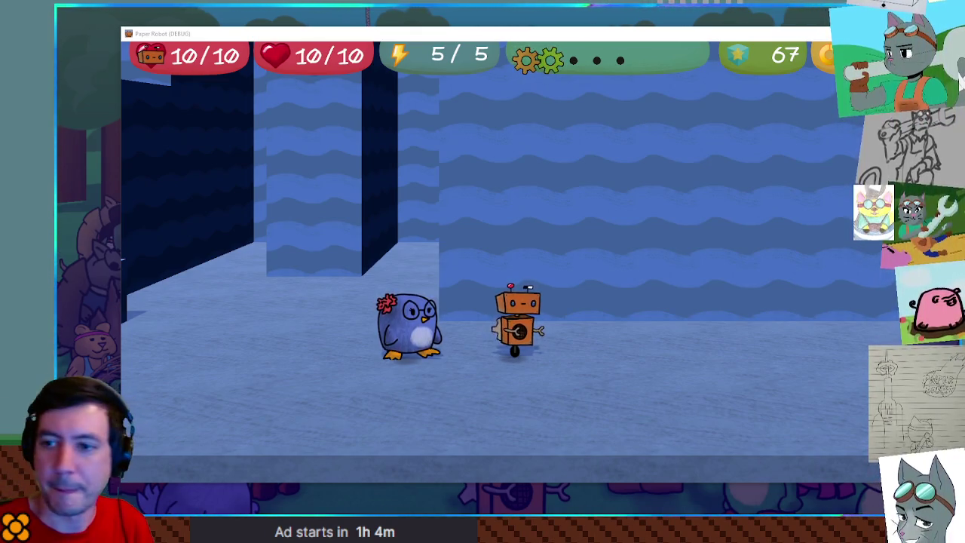
key(Right)
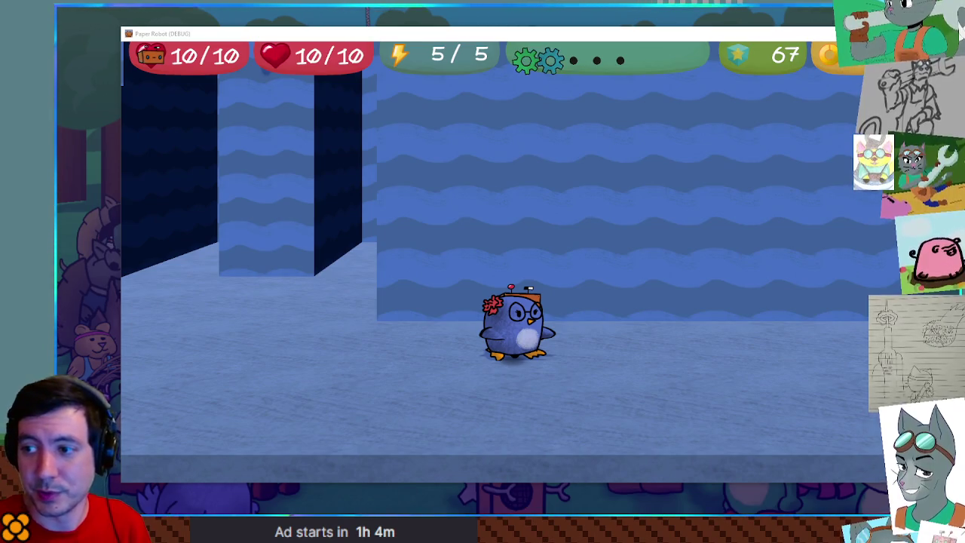
click(481, 277)
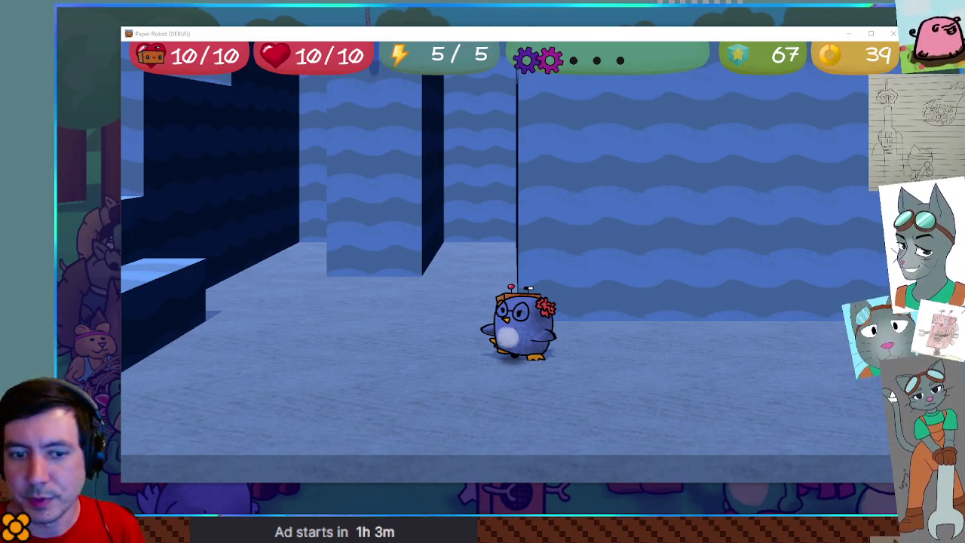
key(alt+F4)
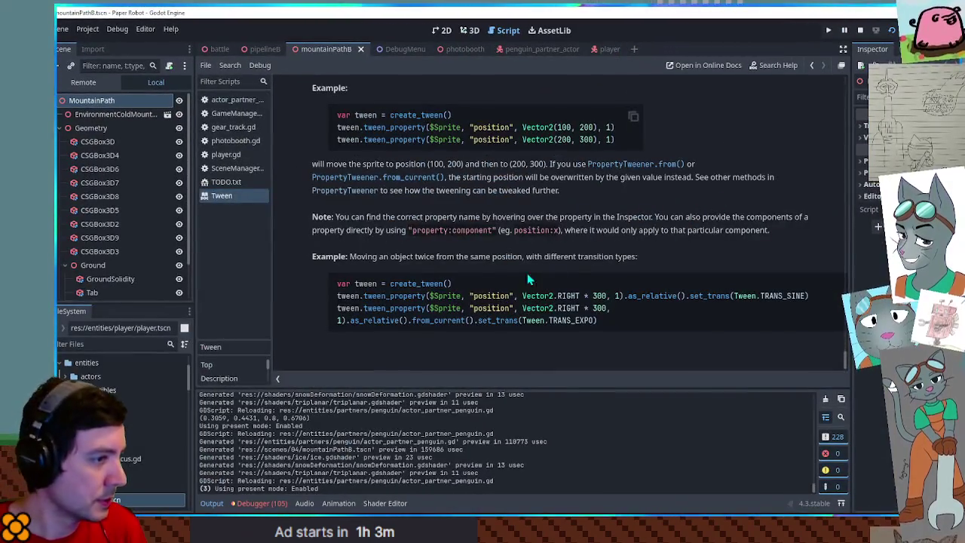
- Study the Tween docs' tween_method description and its set_label_text and look_at examples
scroll(420, 240, up, 2)
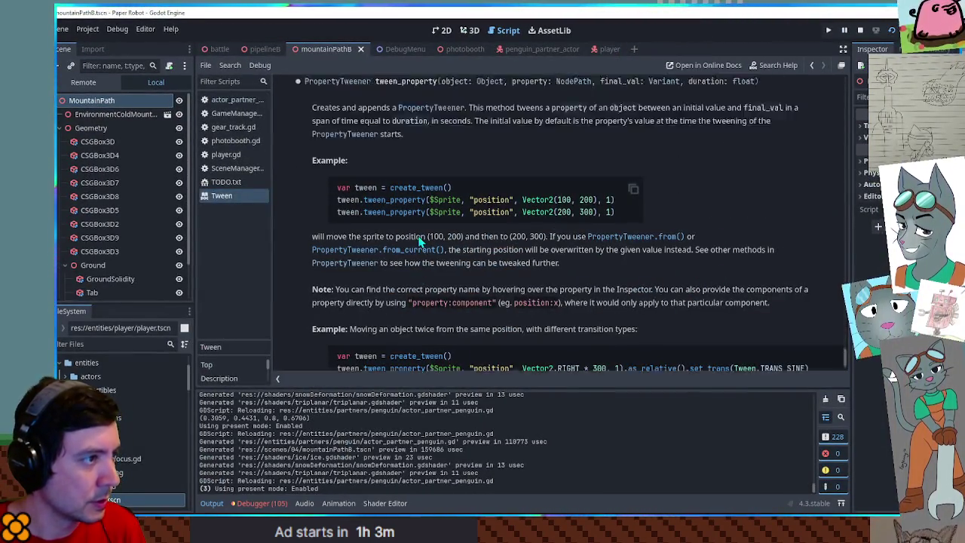
scroll(452, 275, up, 6)
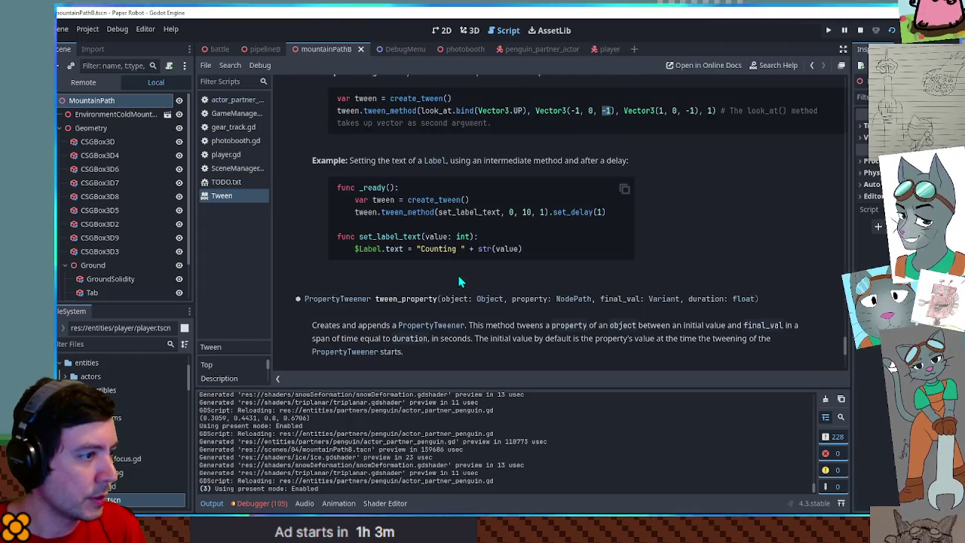
scroll(460, 281, up, 7)
scroll(453, 264, down, 5)
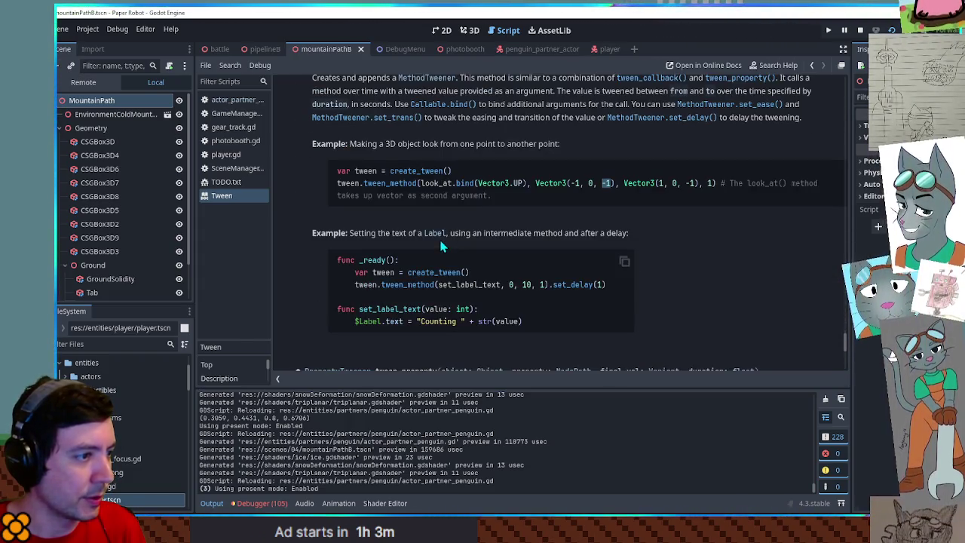
click(457, 293)
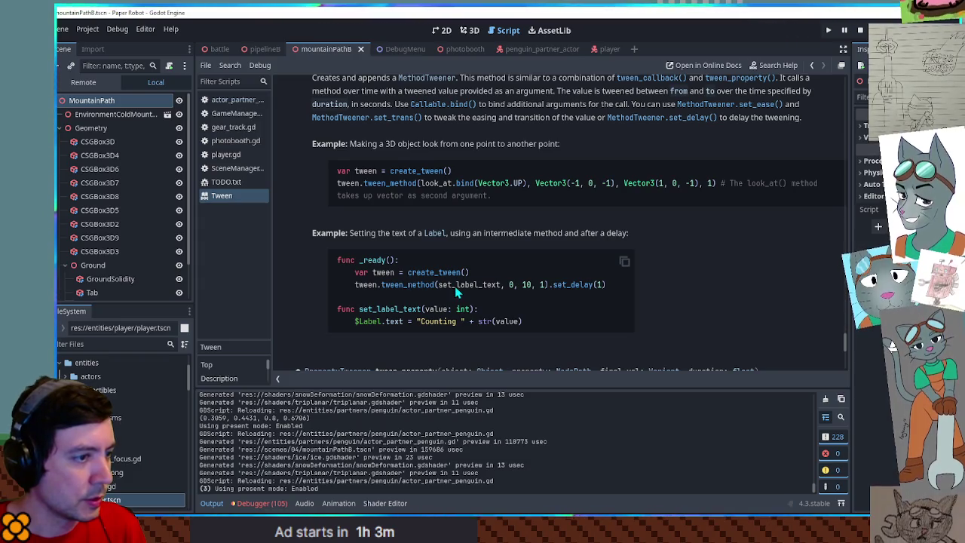
double_click(467, 286)
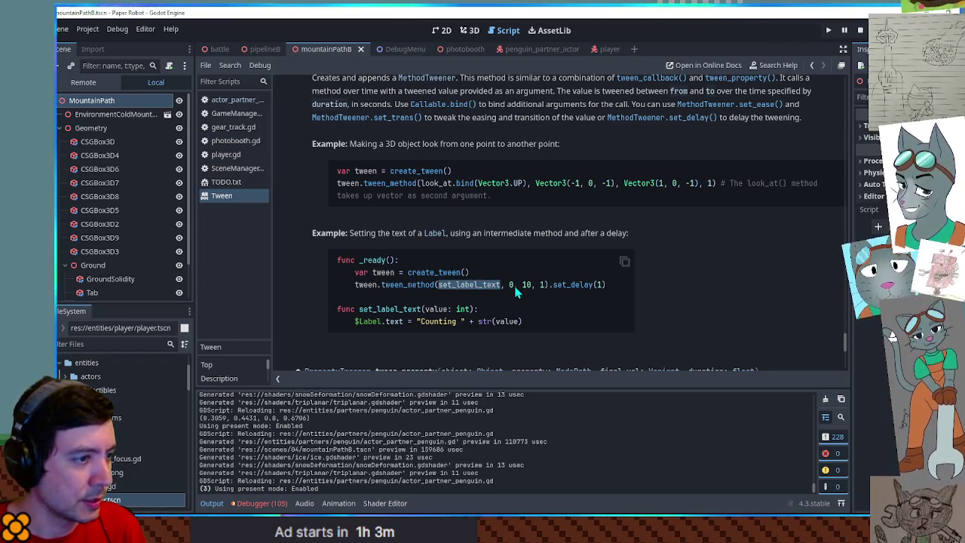
scroll(517, 278, up, 1)
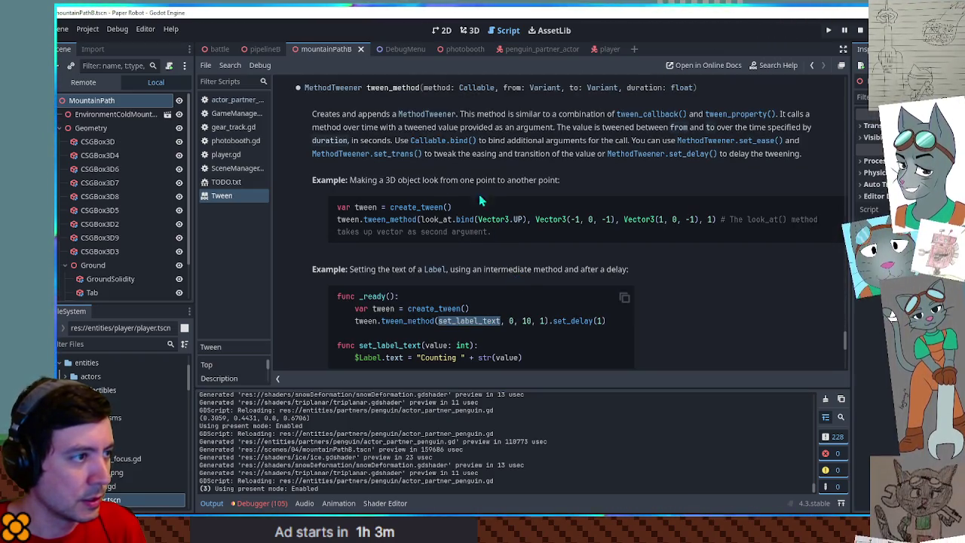
drag(532, 141, 639, 142)
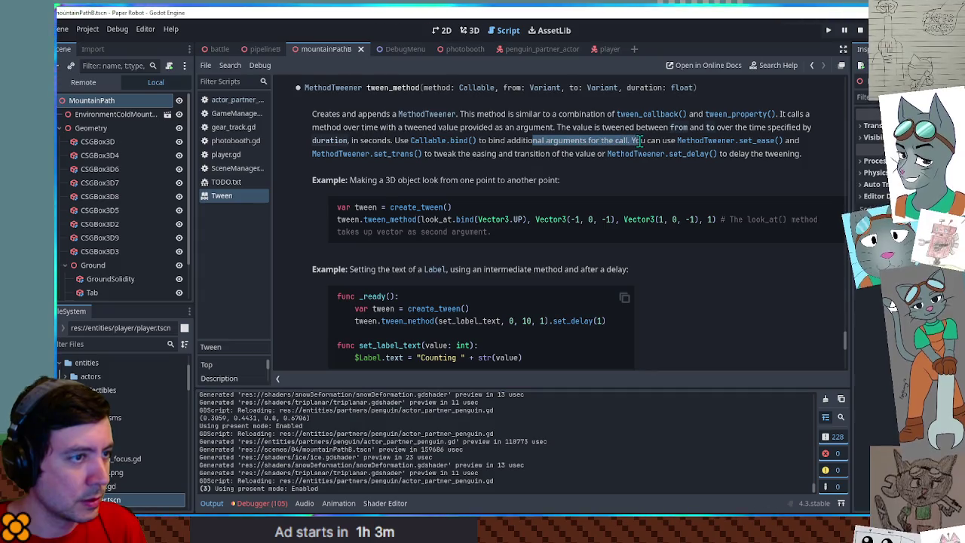
double_click(526, 141)
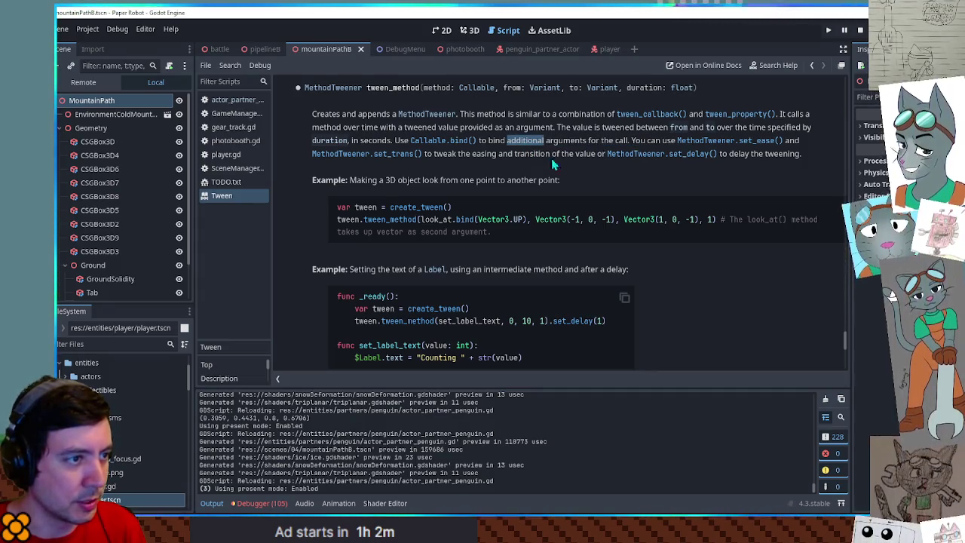
double_click(449, 220)
- Look up look_at, briefly viewing then closing the Node2D and Node3D help pages
click(769, 65)
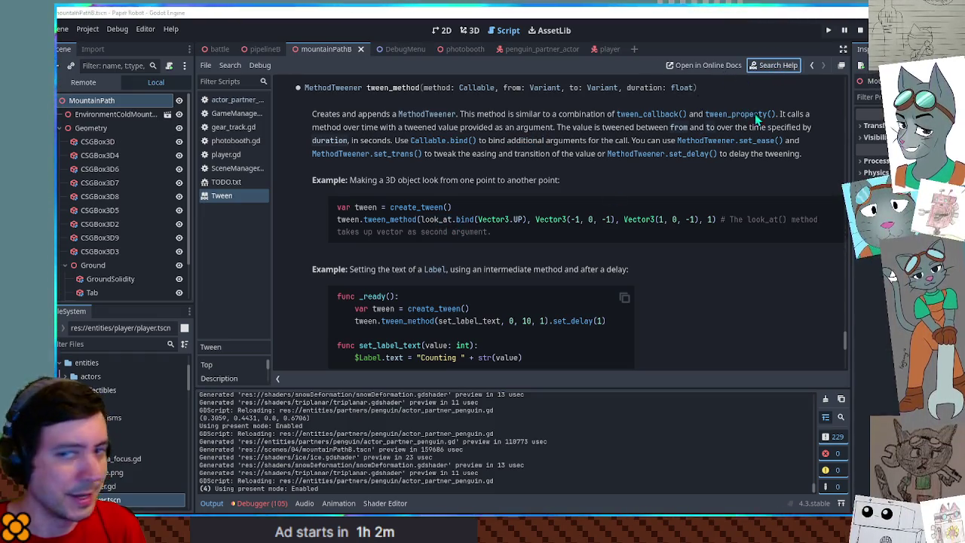
key(Return)
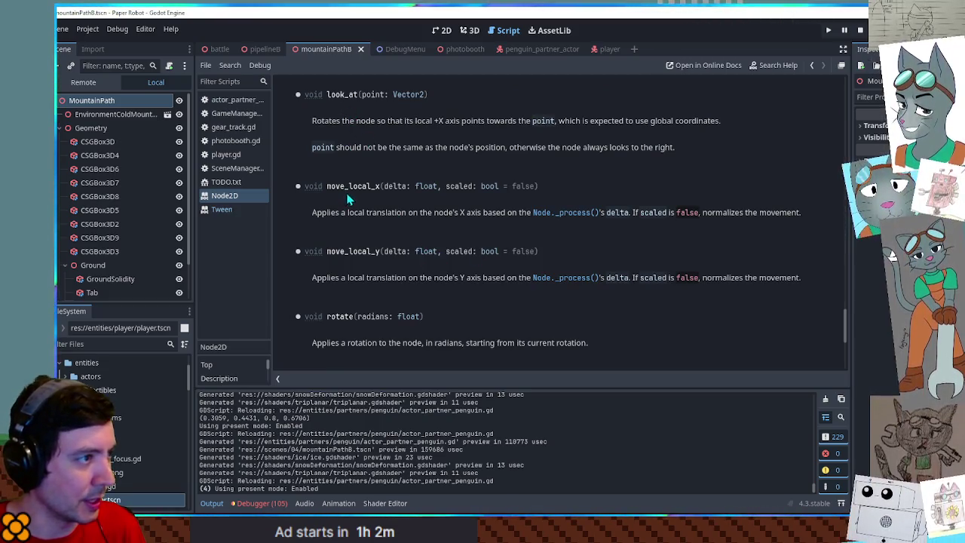
middle_click(239, 197)
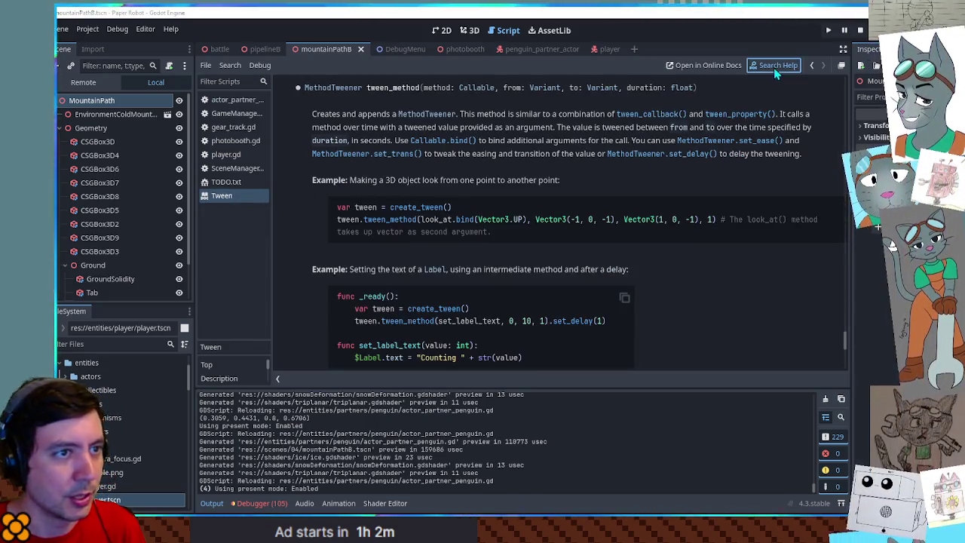
click(653, 170)
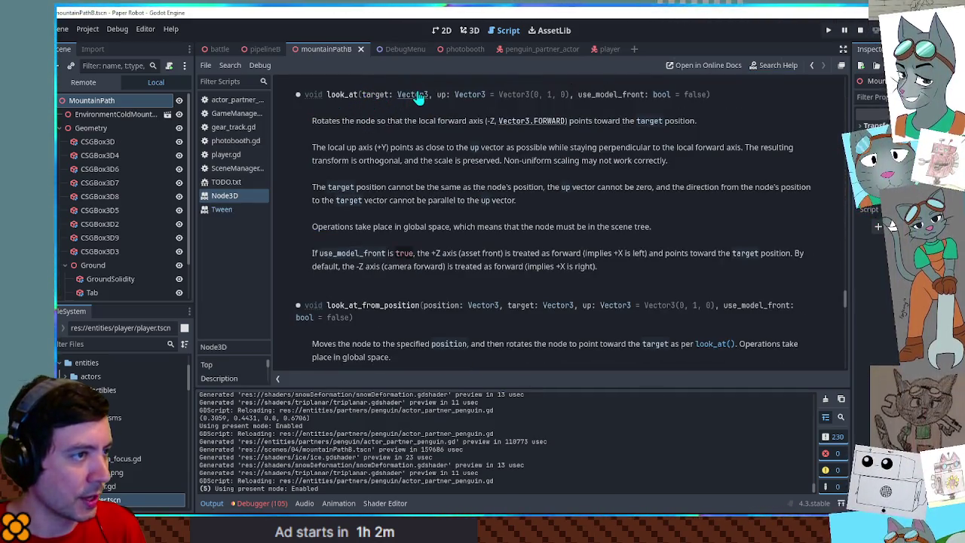
middle_click(237, 196)
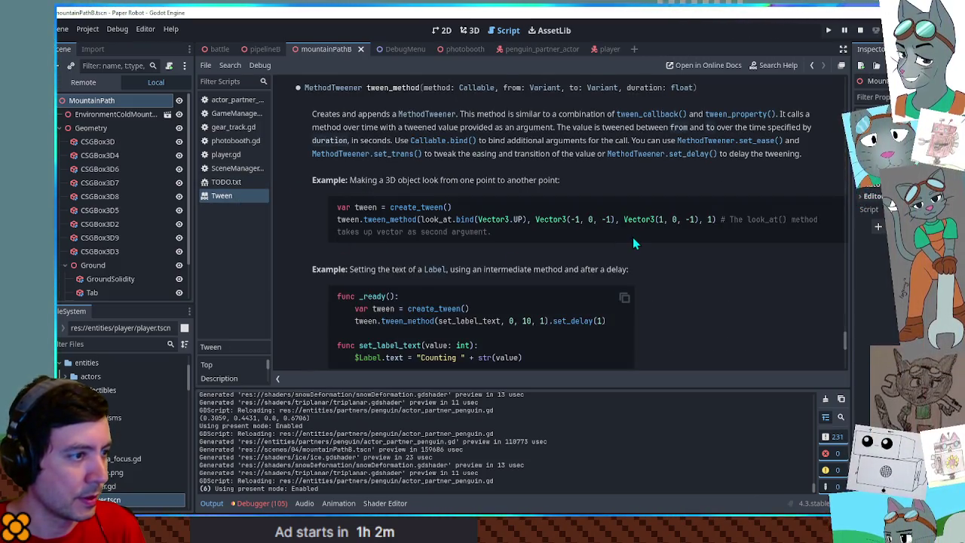
scroll(633, 237, down, 2)
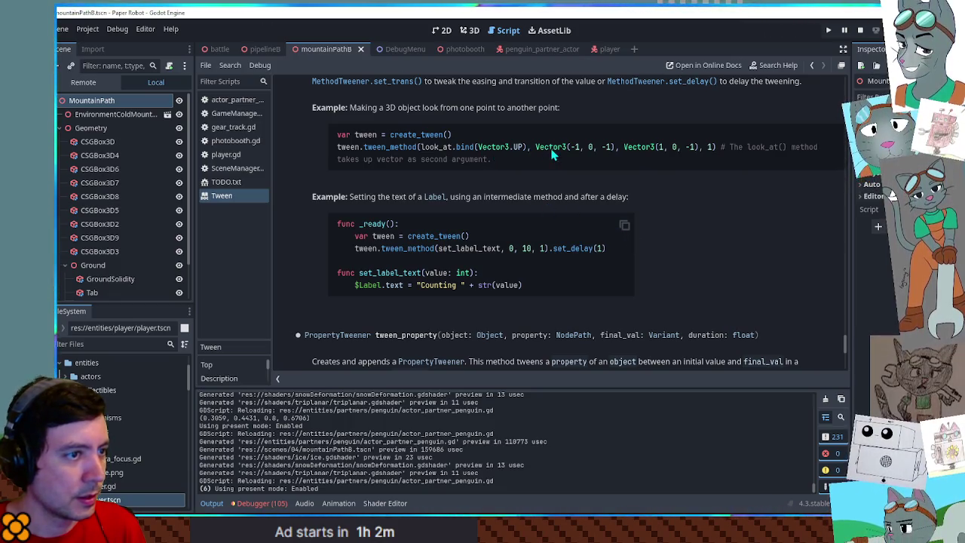
scroll(552, 153, up, 1)
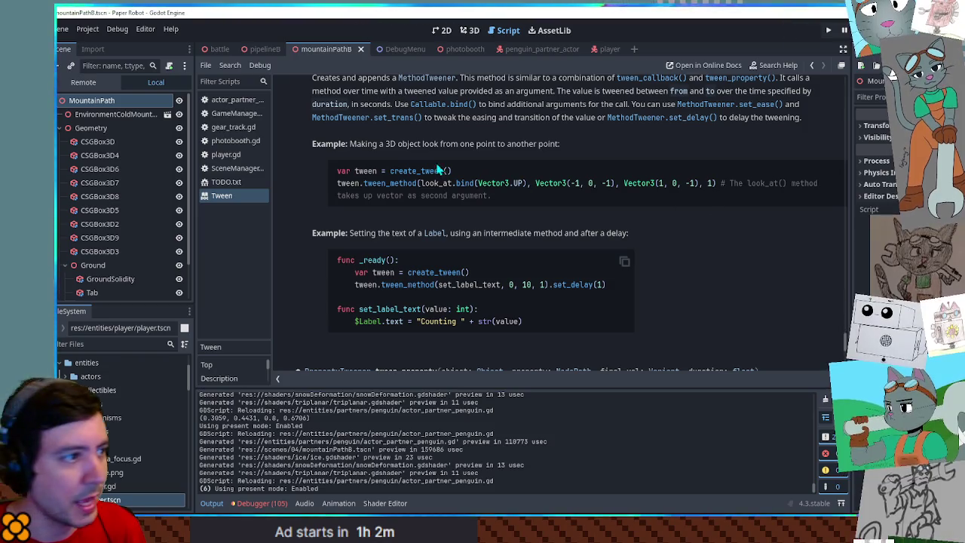
scroll(454, 173, up, 1)
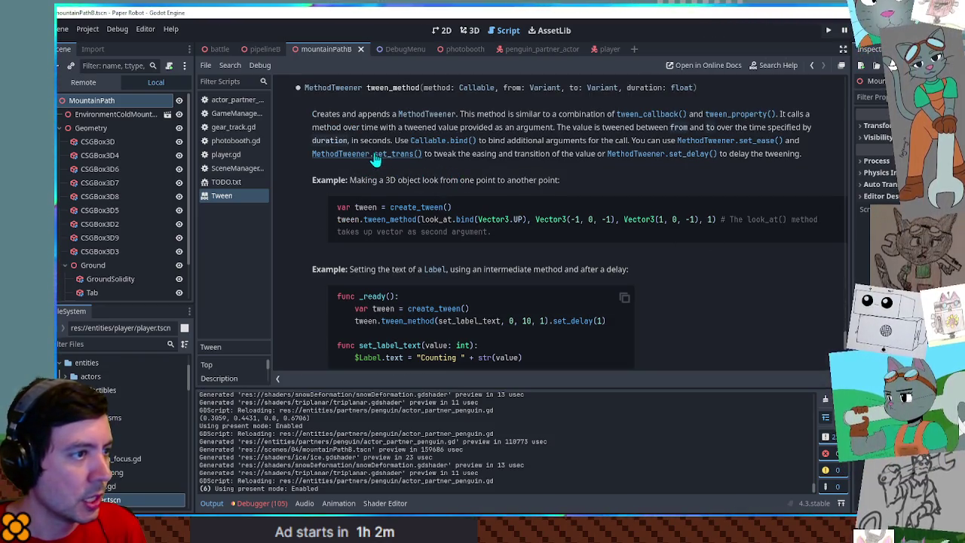
drag(593, 141, 647, 142)
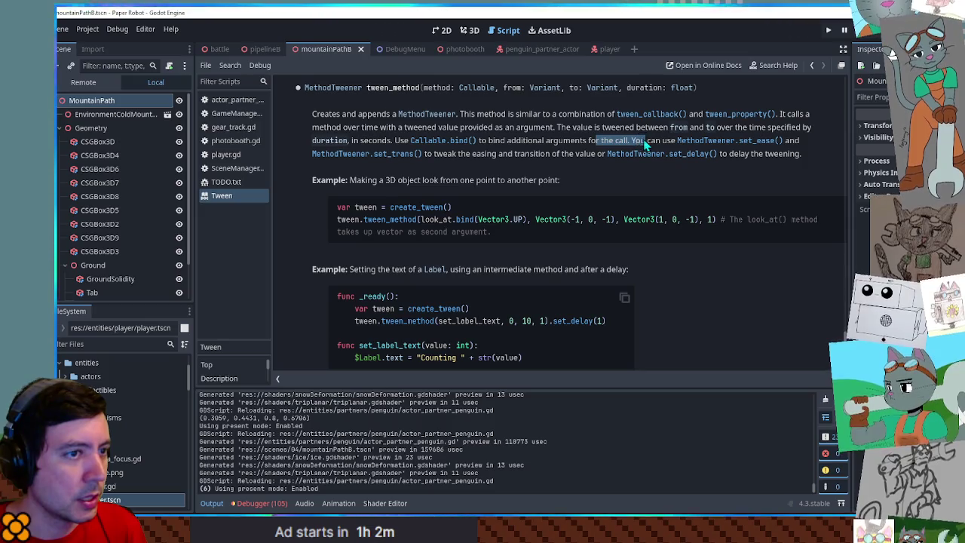
mouse_move(437, 128)
mouse_down()
mouse_move(521, 128)
mouse_move(362, 128)
mouse_move(548, 127)
mouse_up()
click(328, 129)
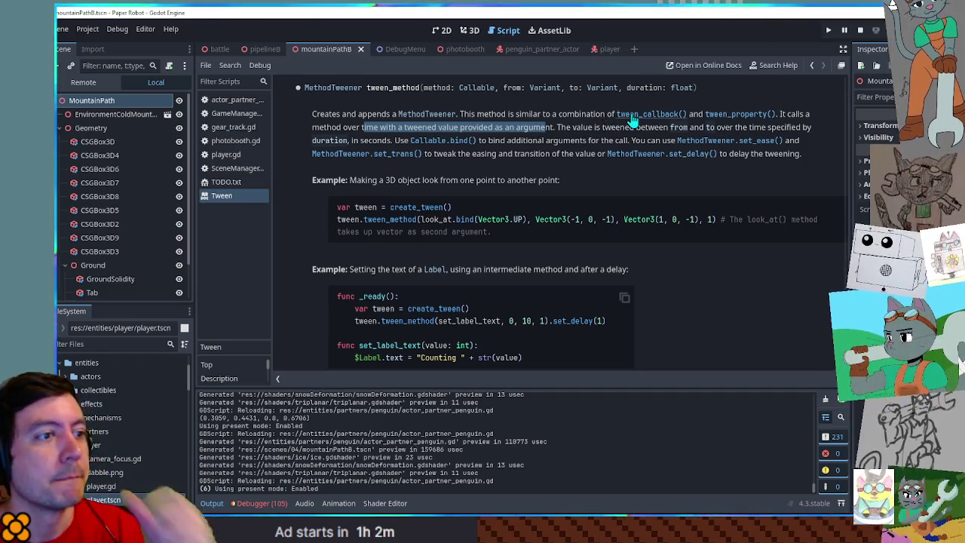
double_click(408, 88)
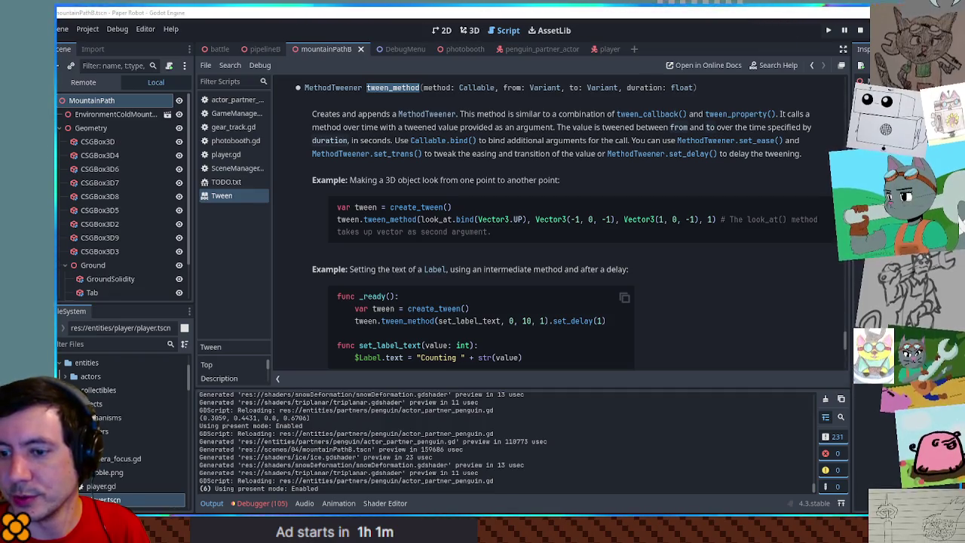
- Read the tween_callback and tween_interval entries, then close the Tween help page
scroll(492, 128, down, 4)
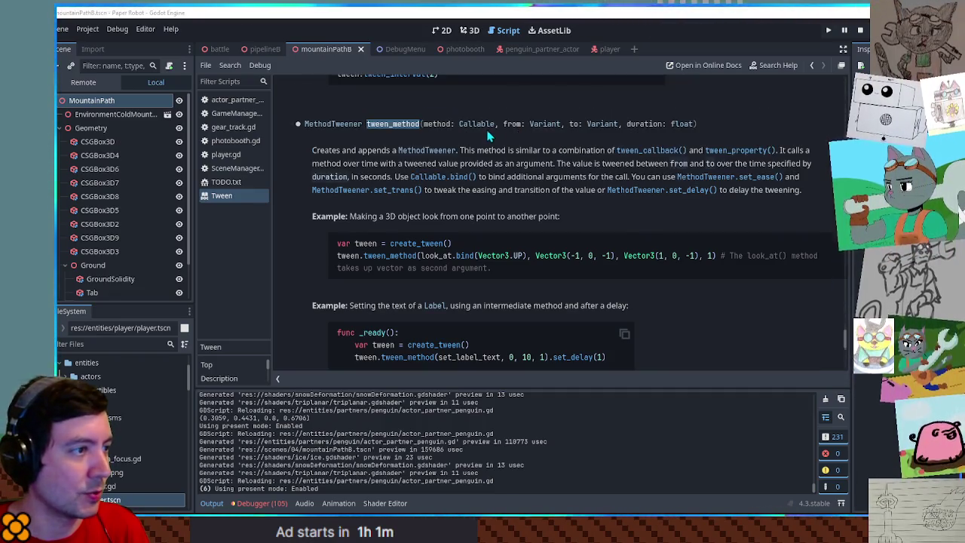
scroll(464, 256, up, 15)
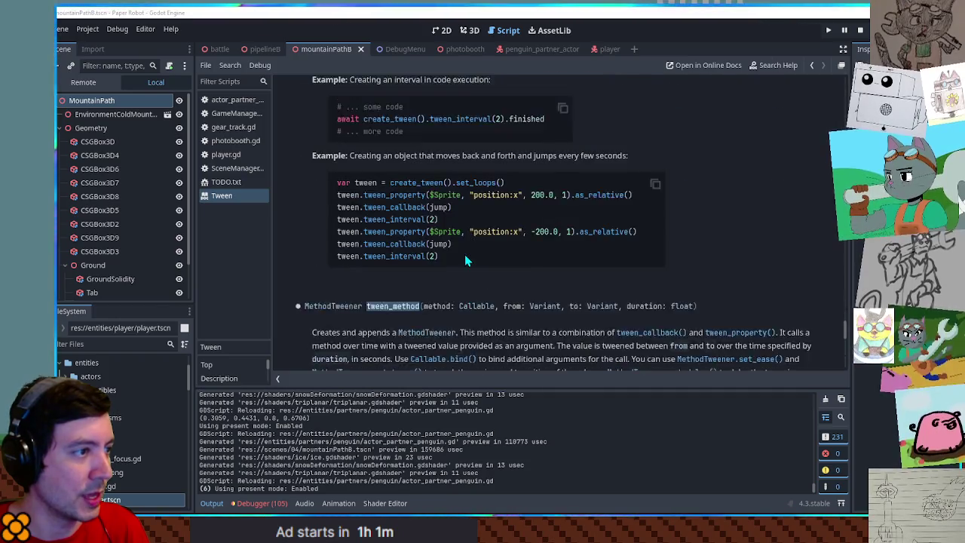
scroll(465, 256, up, 2)
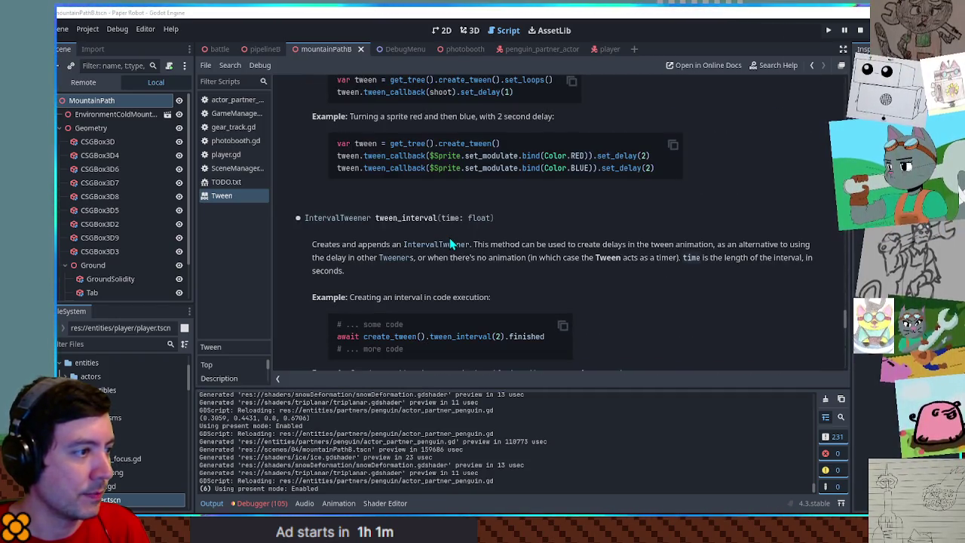
scroll(410, 214, up, 5)
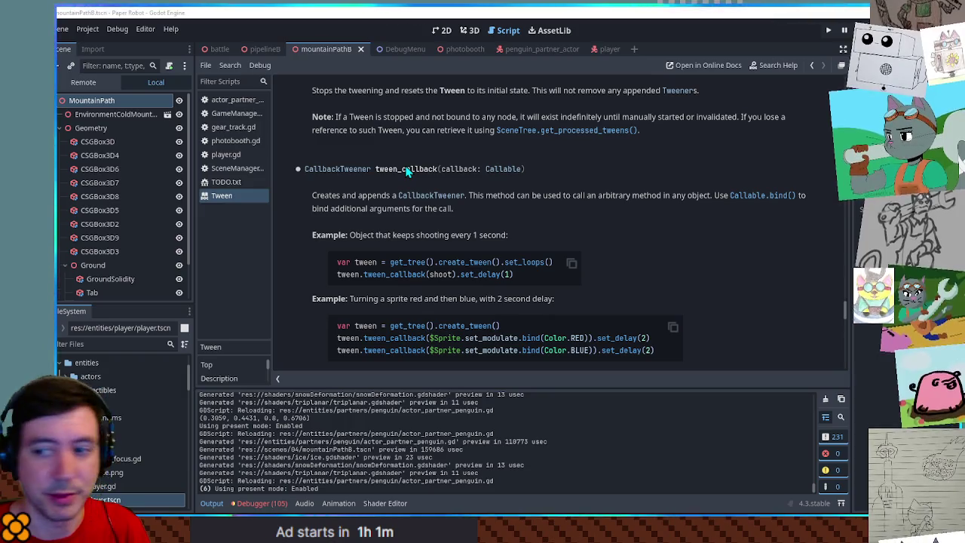
double_click(408, 170)
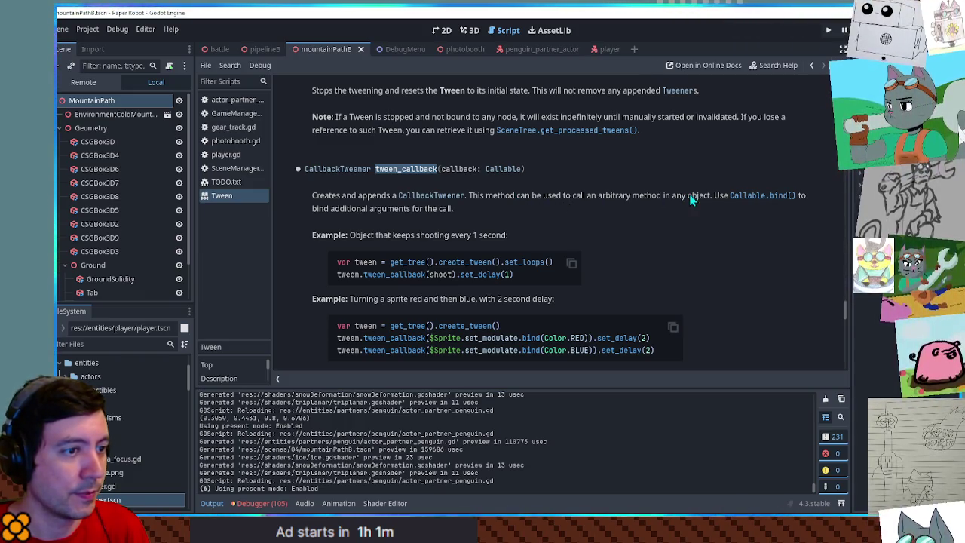
scroll(429, 215, down, 1)
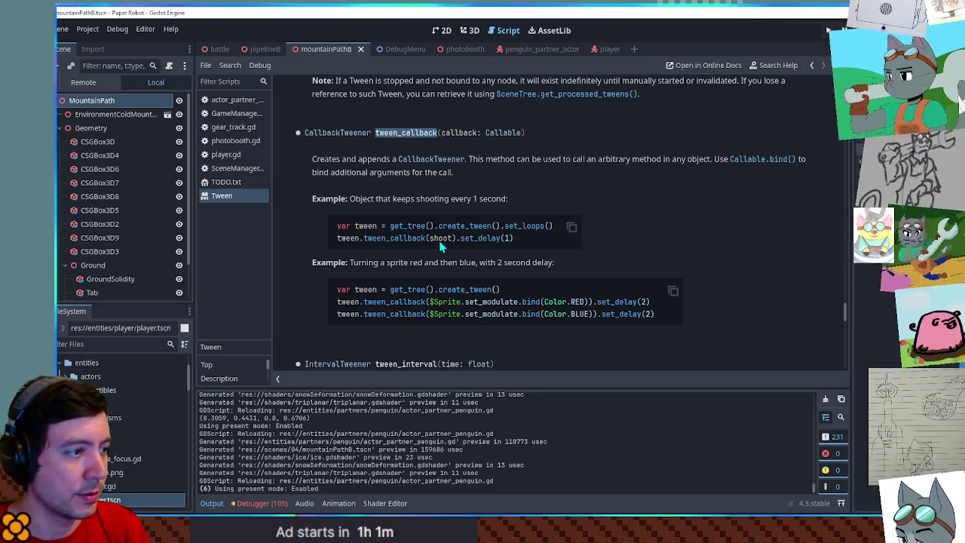
scroll(445, 241, down, 5)
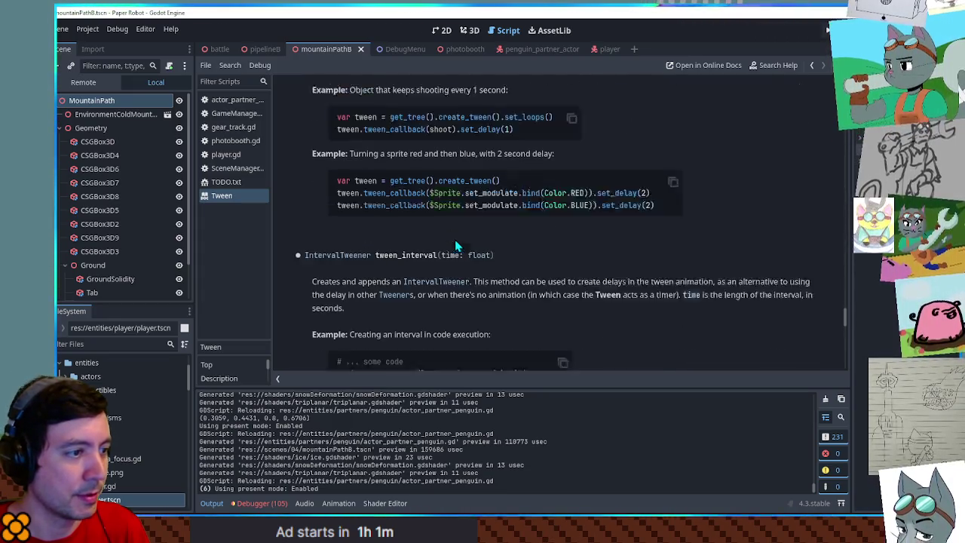
scroll(455, 241, down, 9)
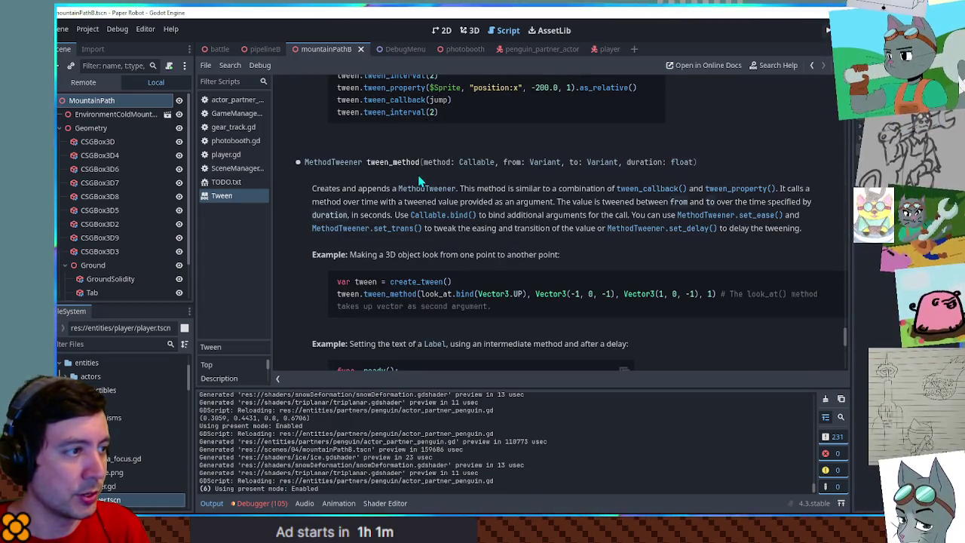
middle_click(243, 195)
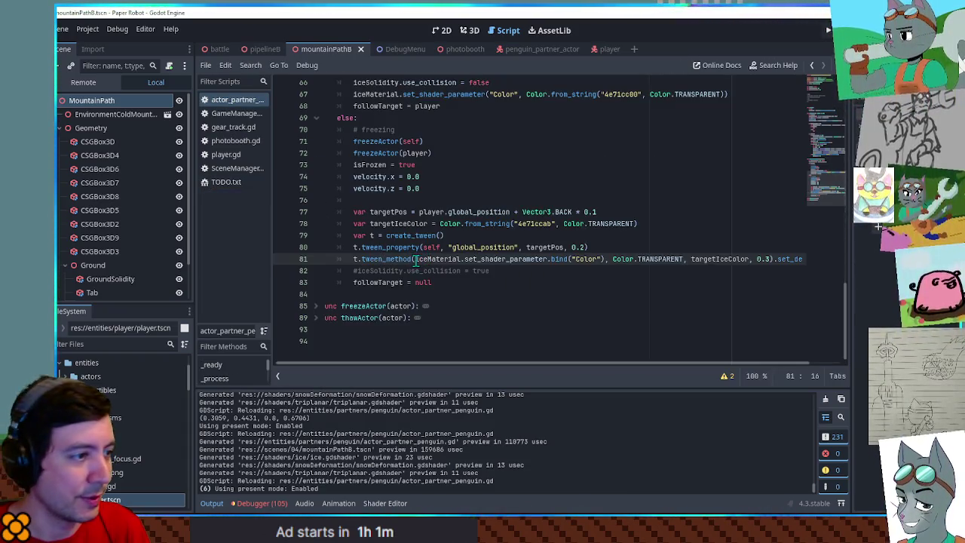
- Add func setIceColor(color: Color) calling iceMaterial.set_shader_parameter("Color", color)
click(414, 259)
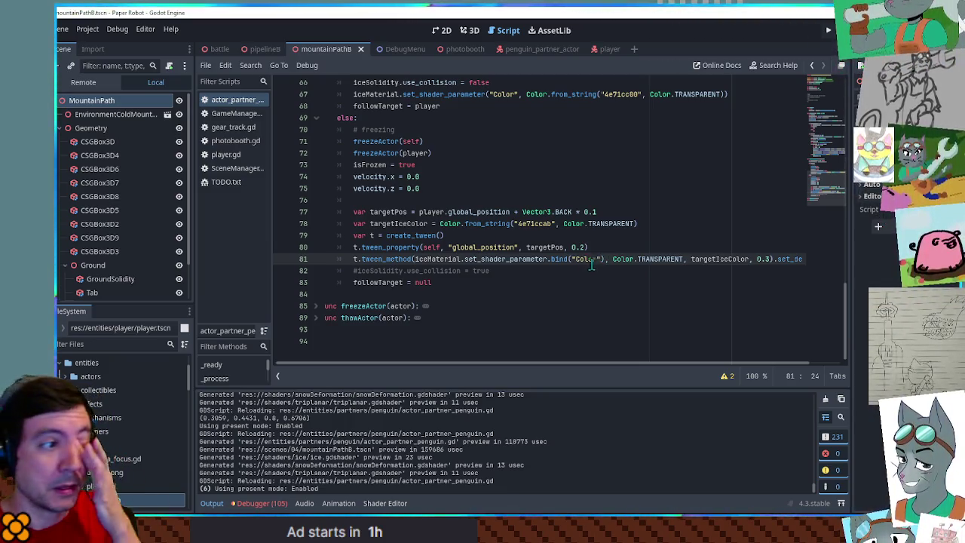
click(428, 296)
key(Return)
key(Return)
key(Up)
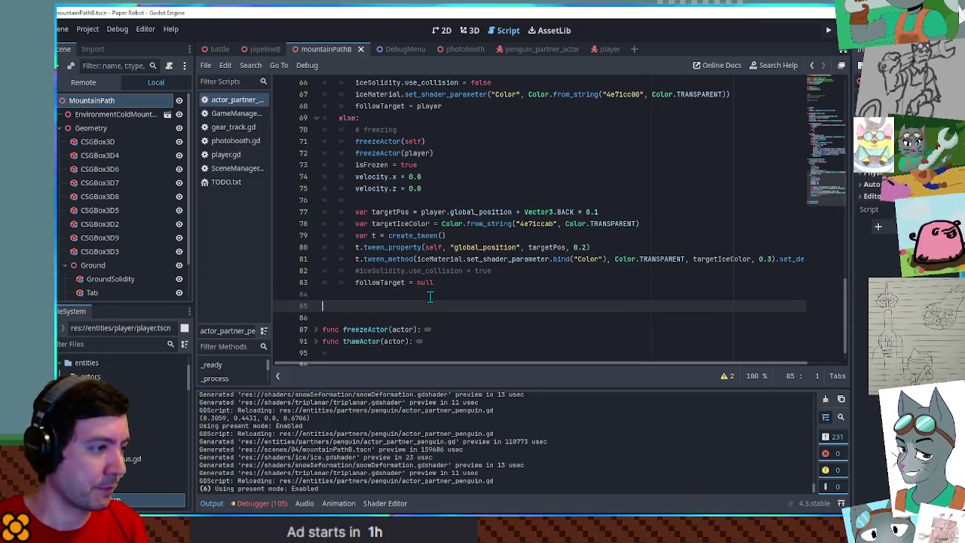
text(func setIce)
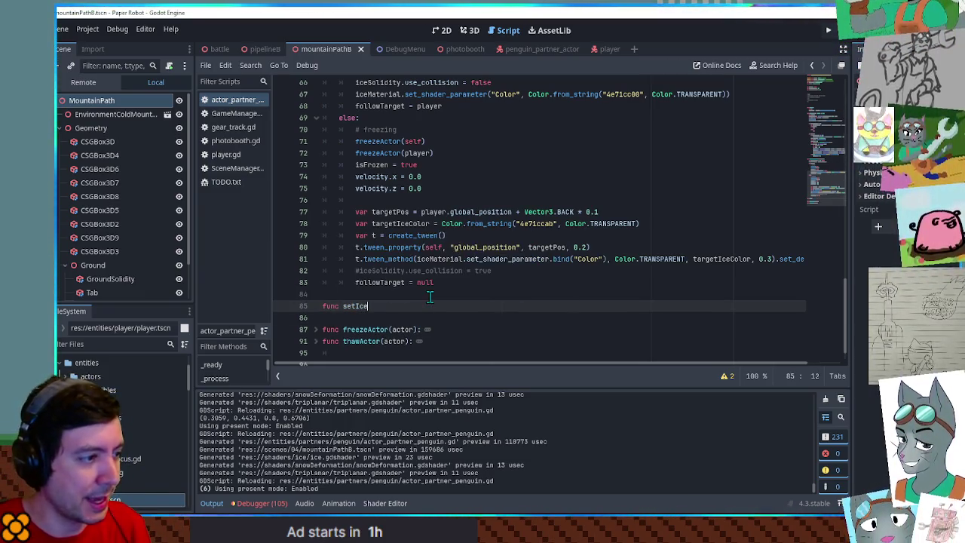
text(Color(color: Co)
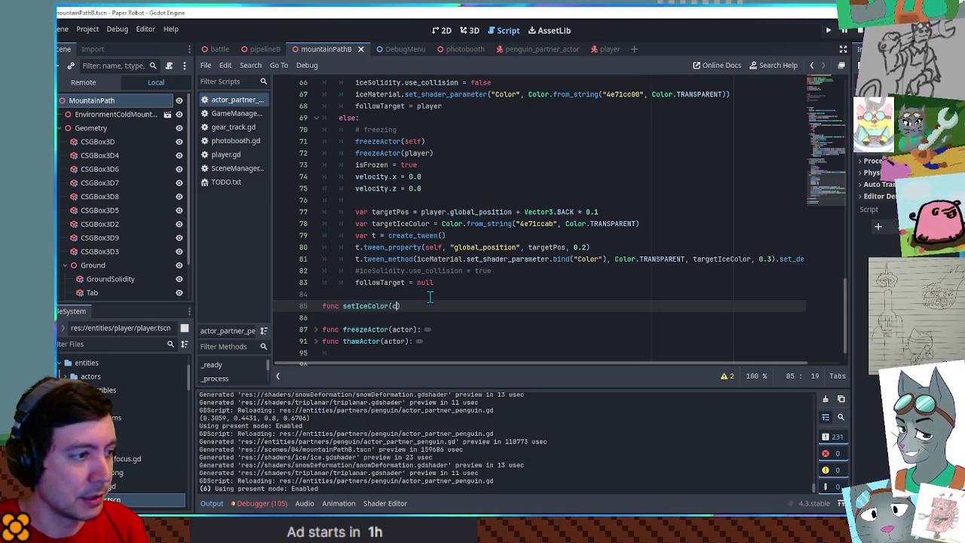
text(lor))
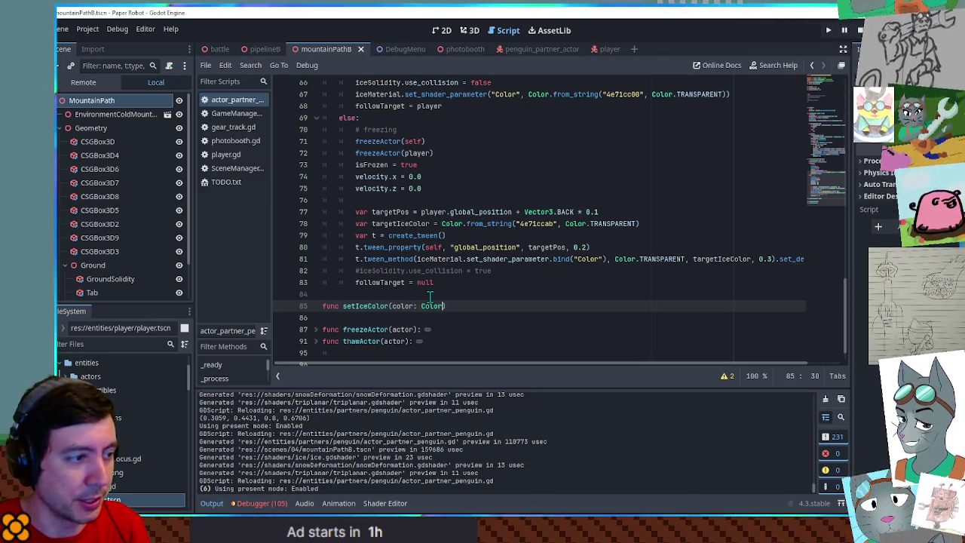
key(Return)
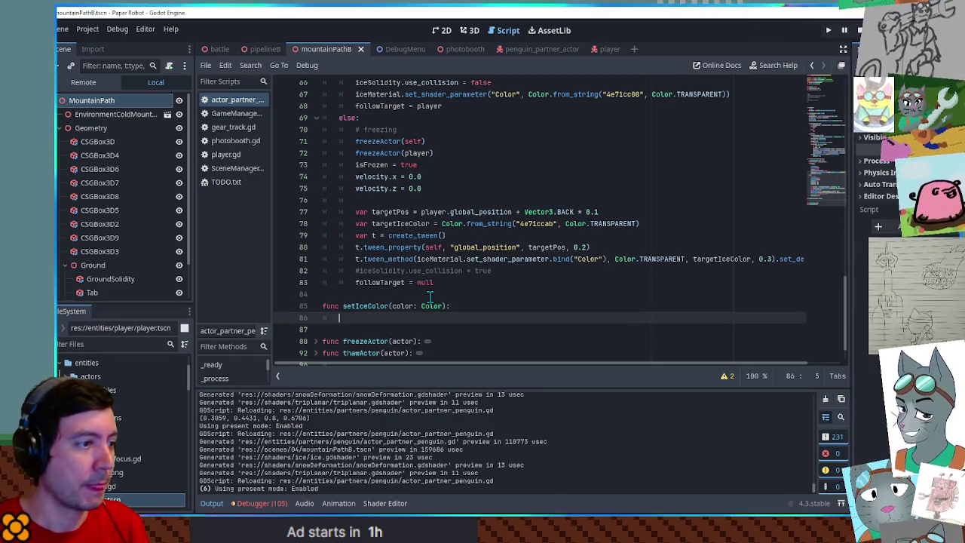
double_click(428, 259)
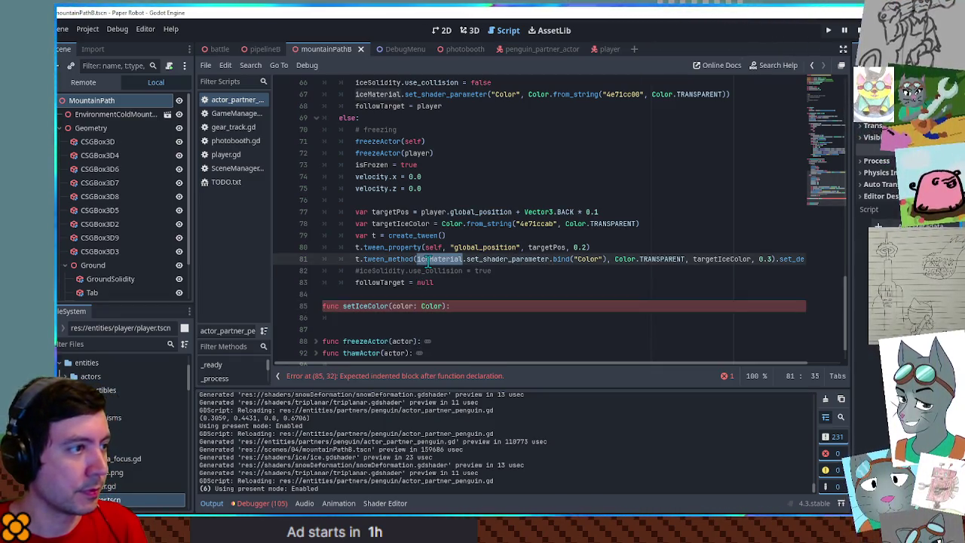
scroll(427, 260, up, 5)
scroll(430, 249, down, 6)
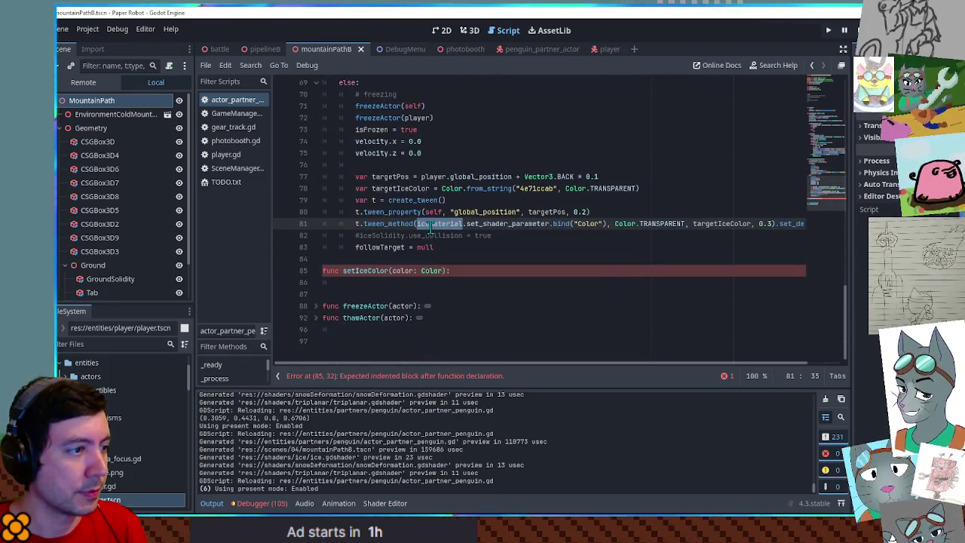
mouse_move(432, 230)
mouse_down()
mouse_move(600, 228)
mouse_move(528, 230)
mouse_up()
key(ctrl+c)
click(433, 283)
key(ctrl+v)
text(("Color", color)
- Make line 81's tween_method call setIceColor without .bind, with set_delay(0.3), and run the game
double_click(366, 270)
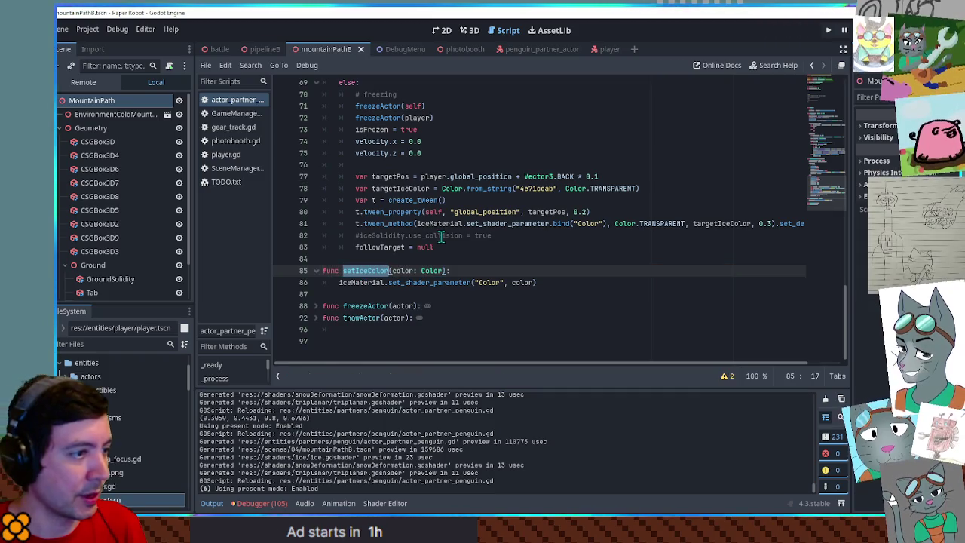
key(ctrl+c)
double_click(438, 223)
shift+click(549, 223)
key(ctrl+v)
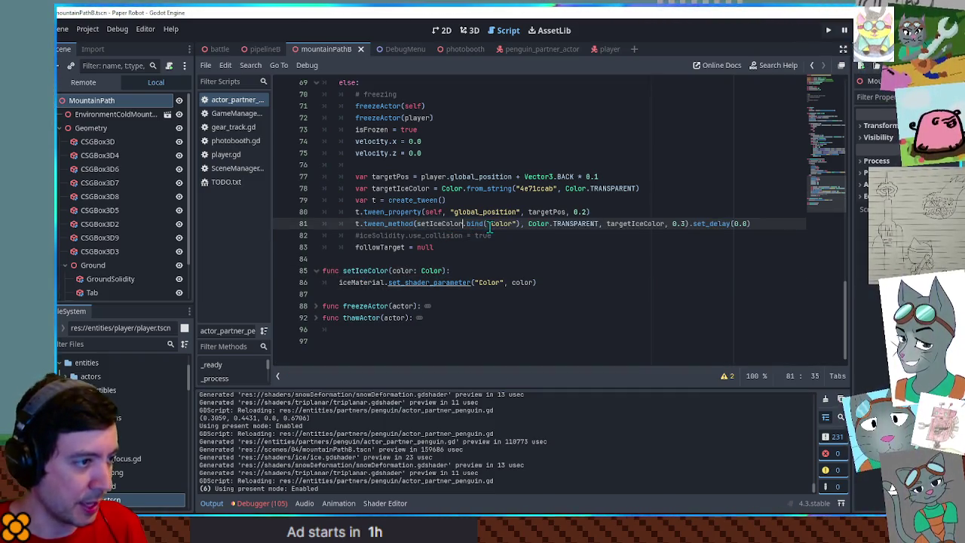
drag(463, 223, 521, 224)
key(BackSpace)
click(568, 258)
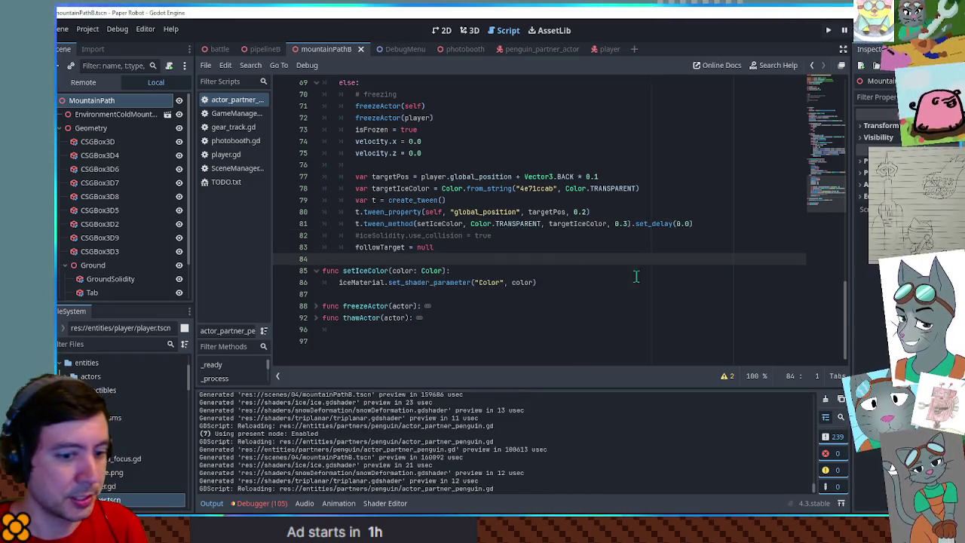
click(688, 223)
key(BackSpace)
text(3)
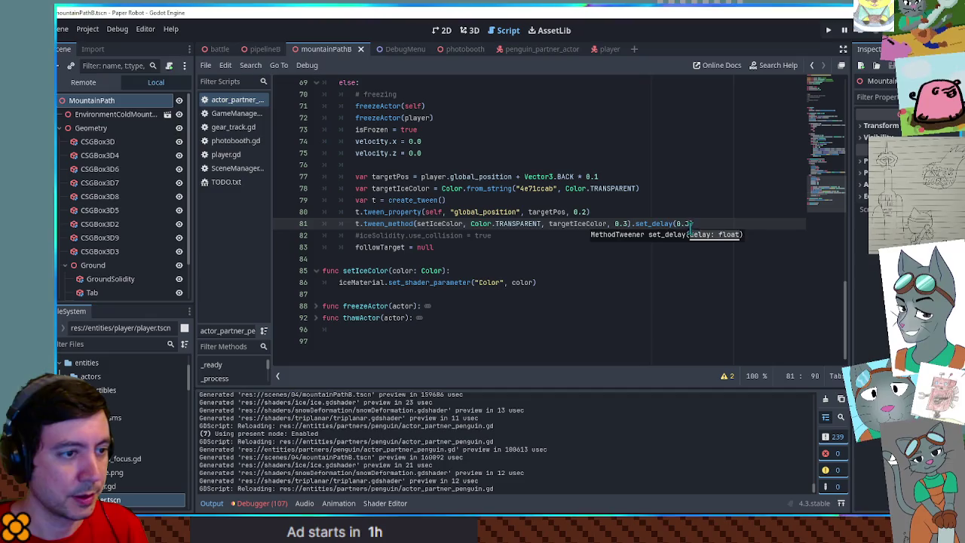
key(F6)
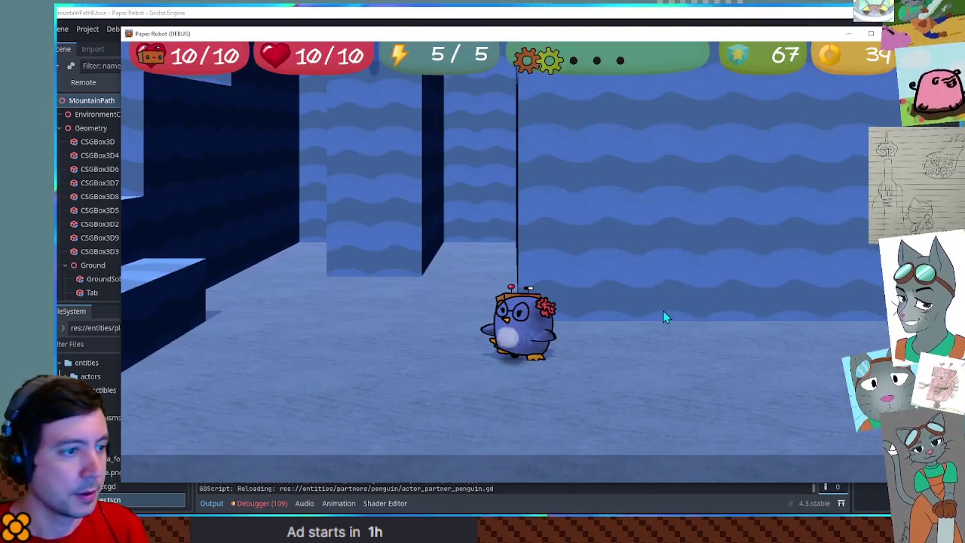
- Freeze the penguin into an ice block, then walk the robot left to free it
key(e)
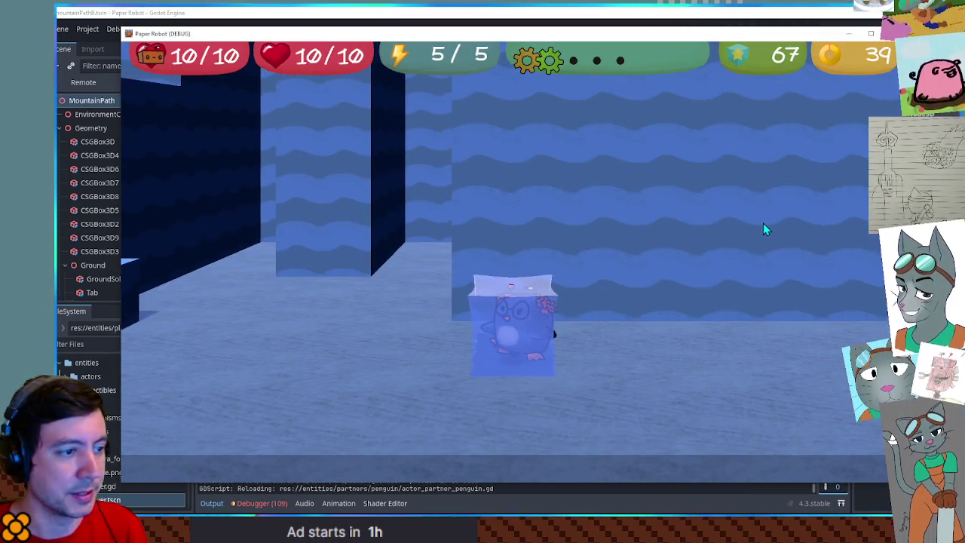
key(e)
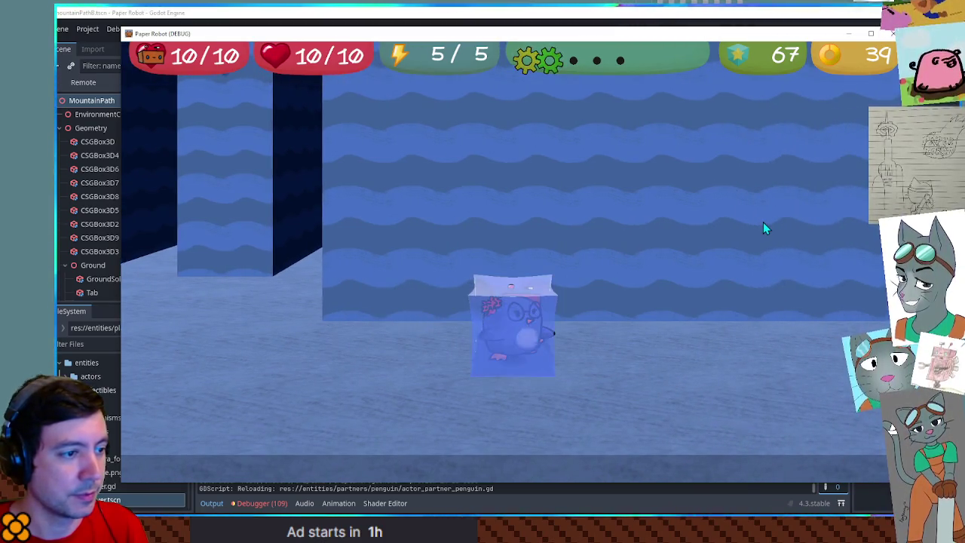
key(e)
key(a)
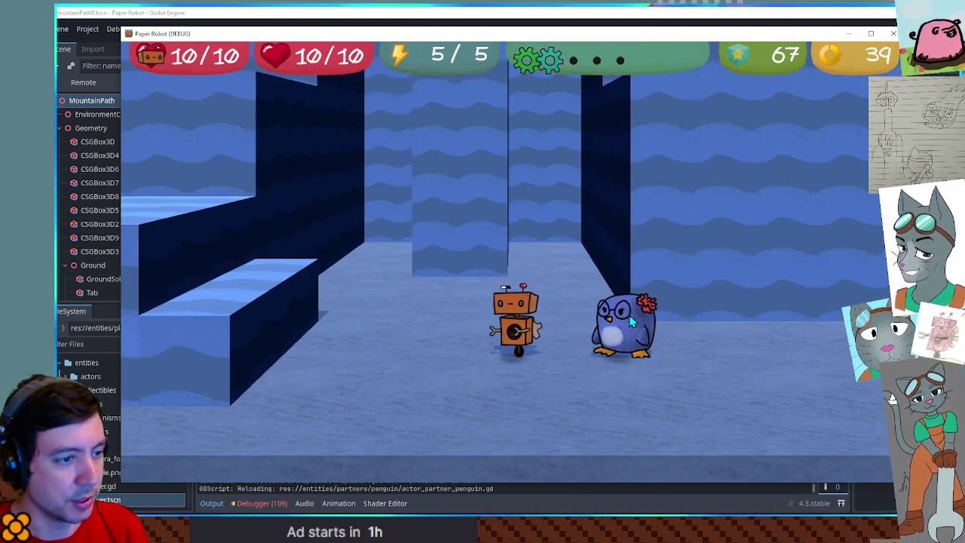
- Repeatedly freeze the penguin into an ice cube and thaw it, then stop the game
click(526, 326)
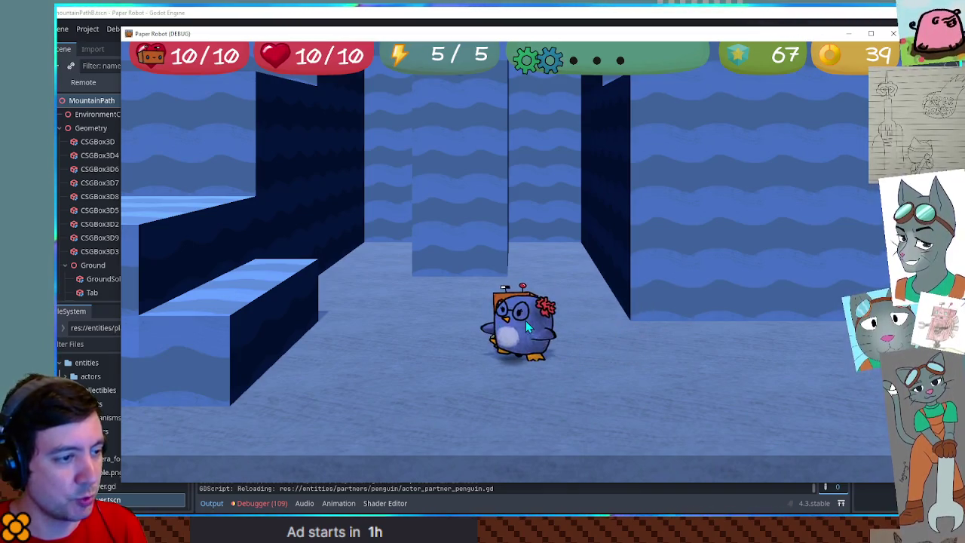
click(525, 321)
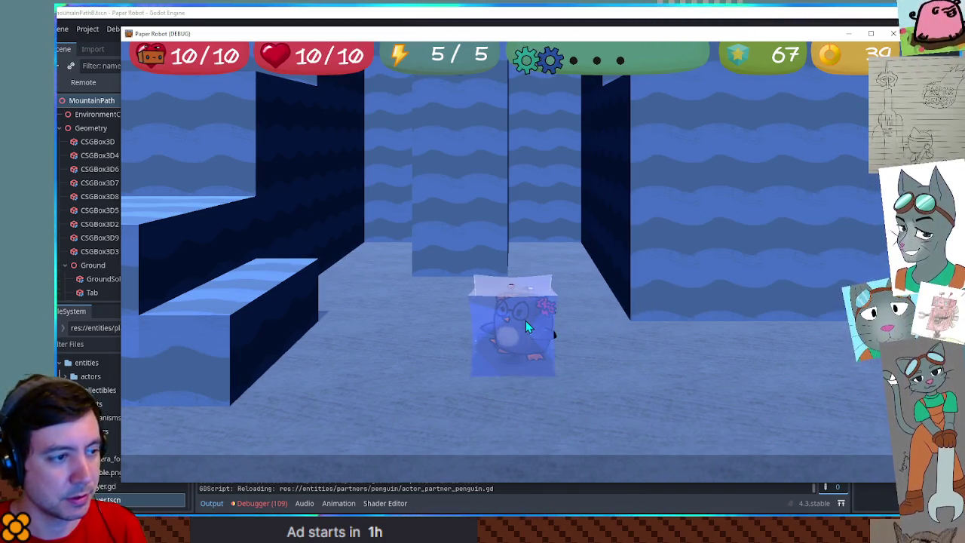
key(a)
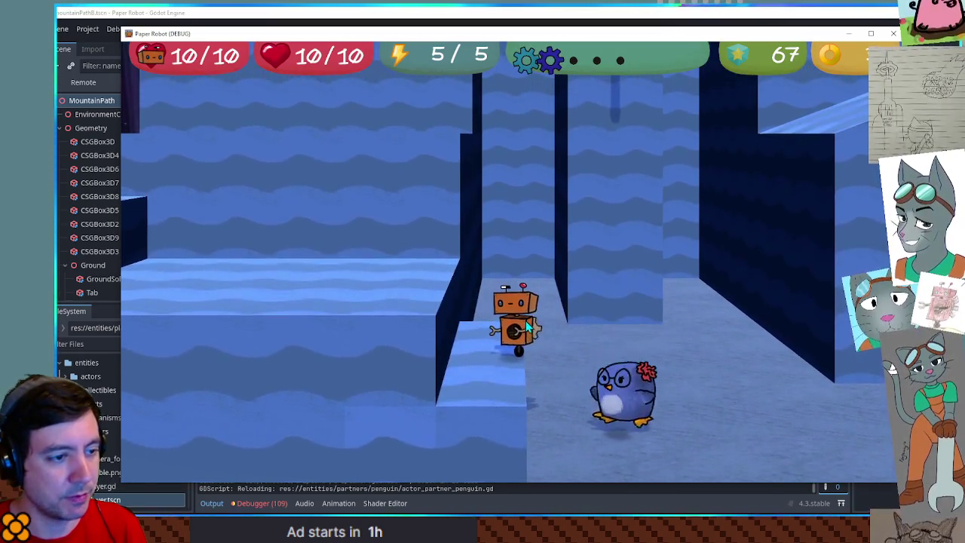
click(526, 321)
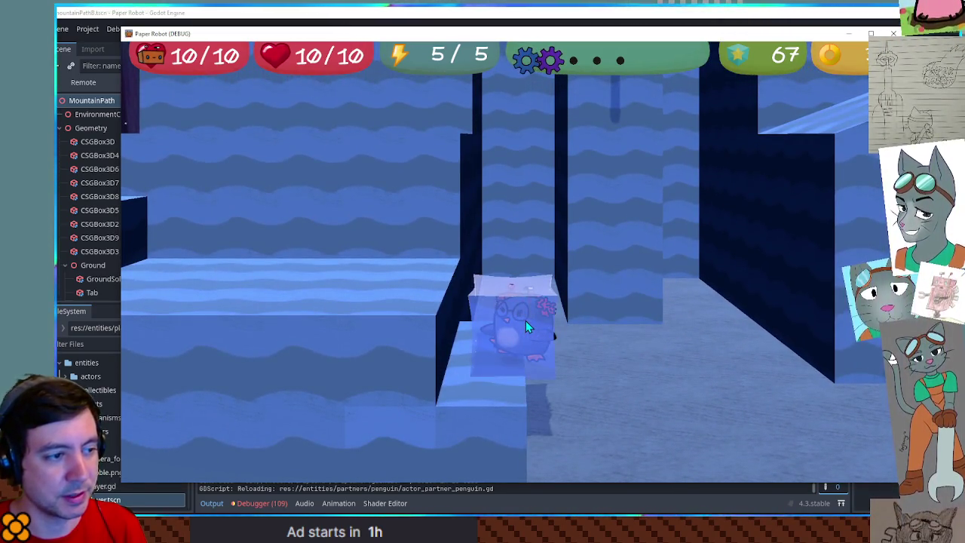
key(a)
click(526, 325)
key(a)
click(527, 325)
key(a)
click(526, 325)
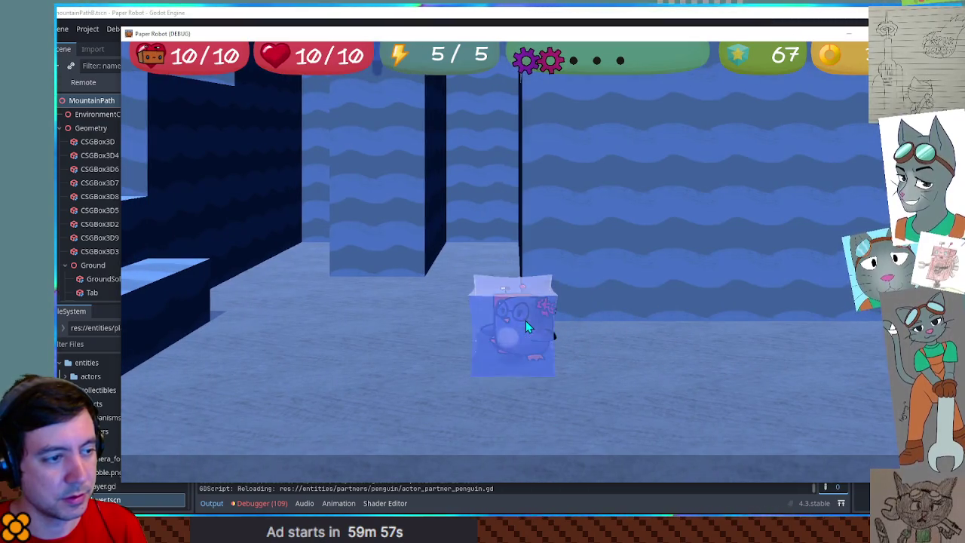
key(F8)
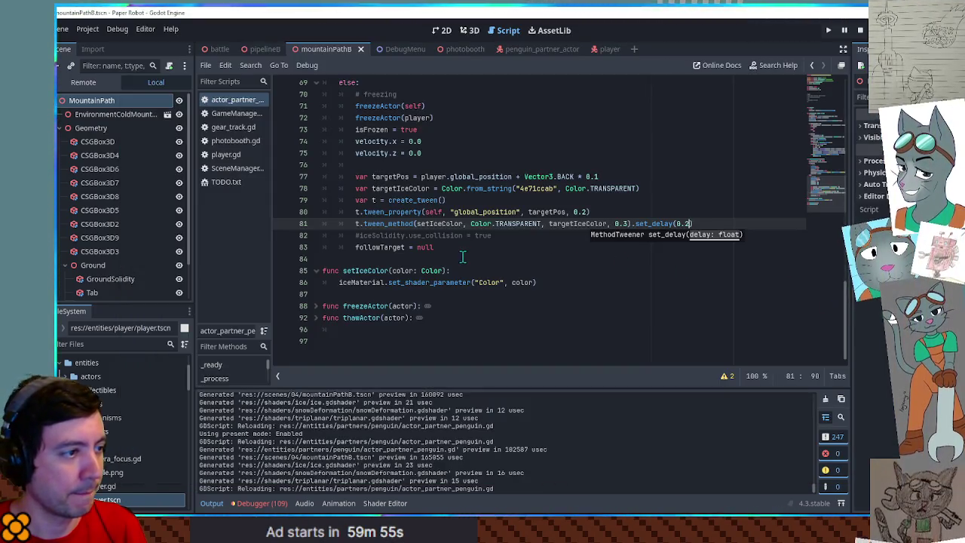
- Close set_delay(0.2) on line 81 and uncomment line 82 into a t.tween_callback(func(): ...)
text())
click(463, 235)
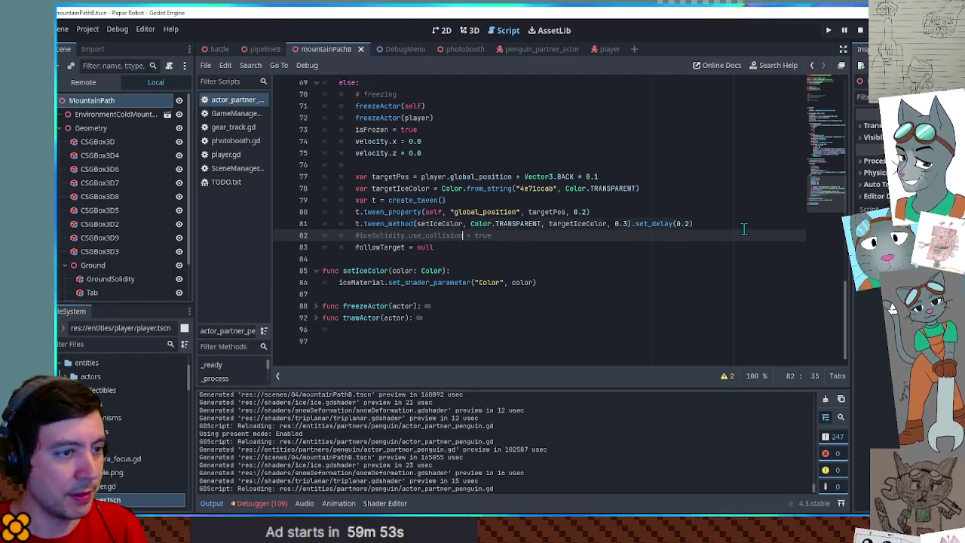
click(744, 229)
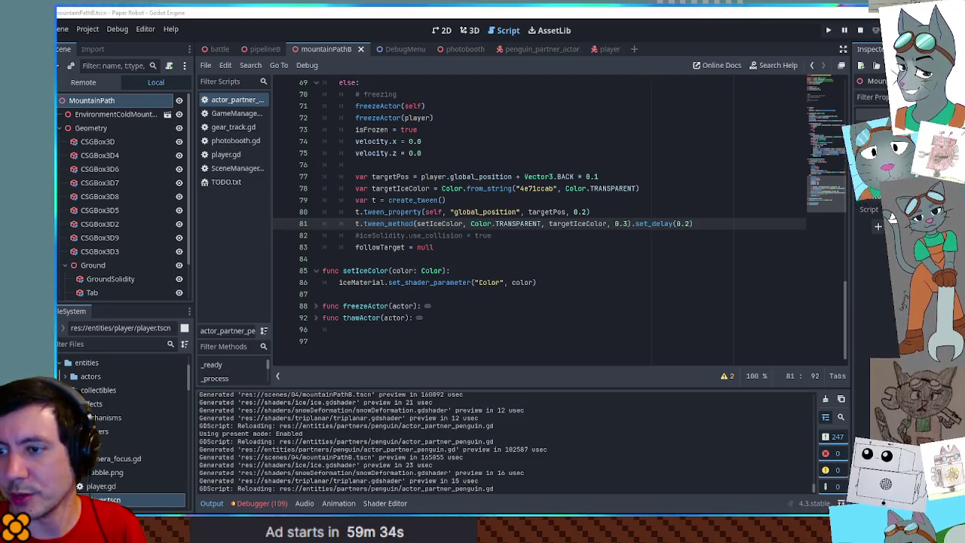
click(359, 235)
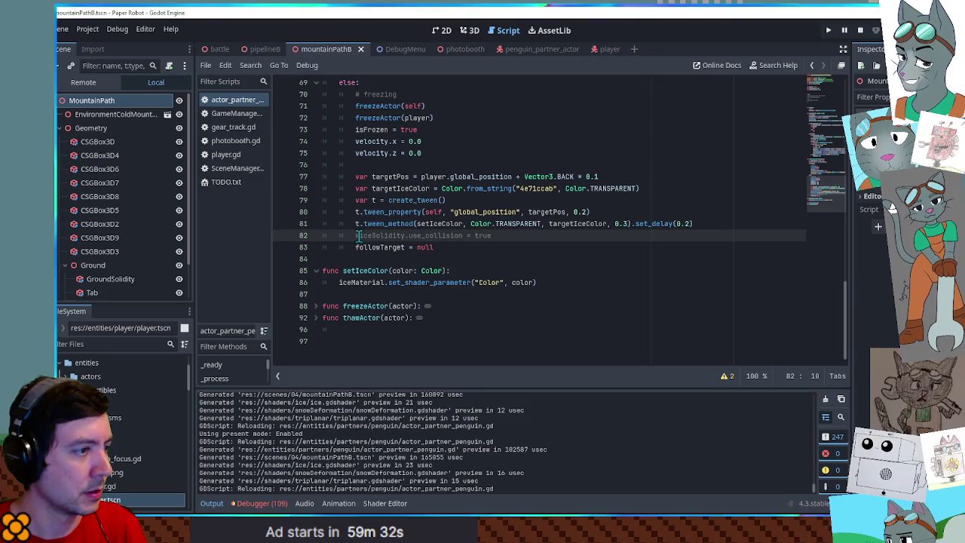
key(Delete)
text(t. )
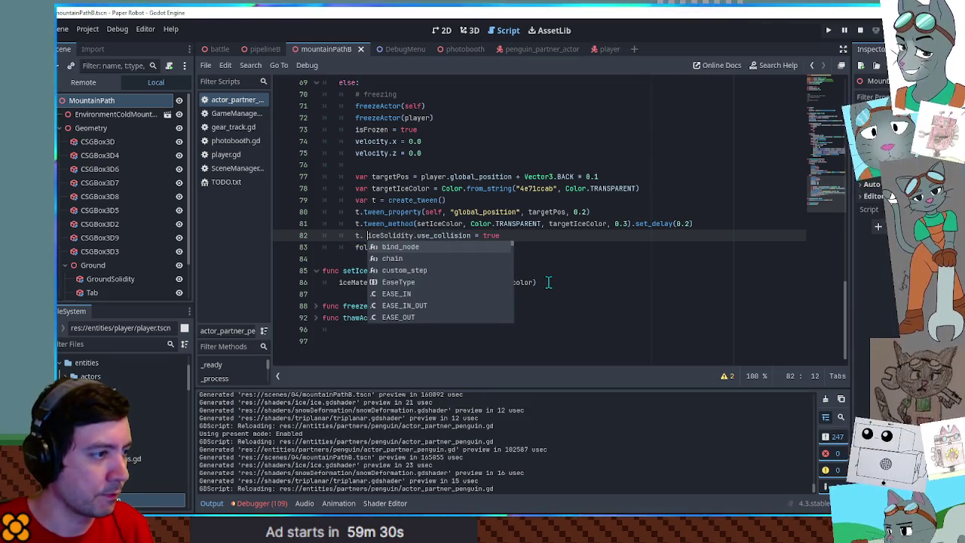
text(tween)
key(Return)
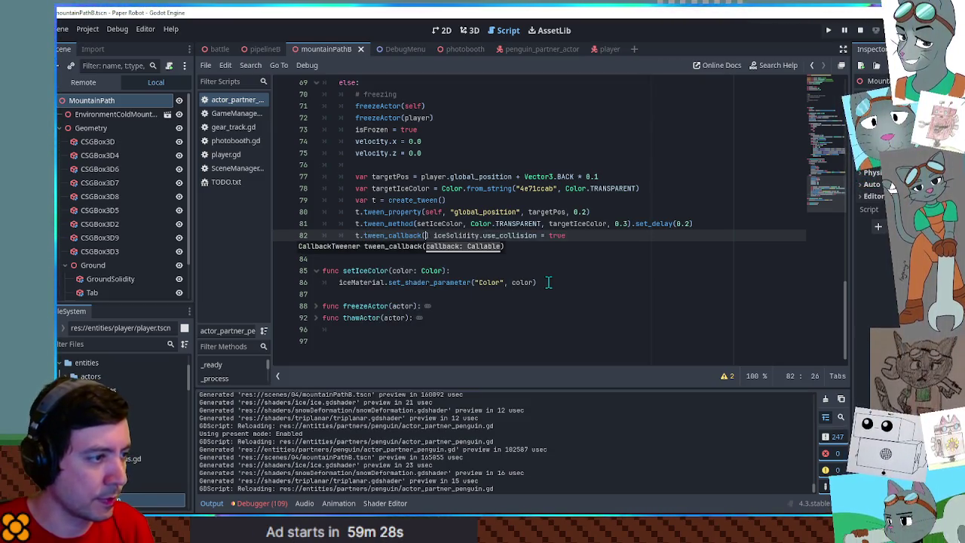
text(func():)
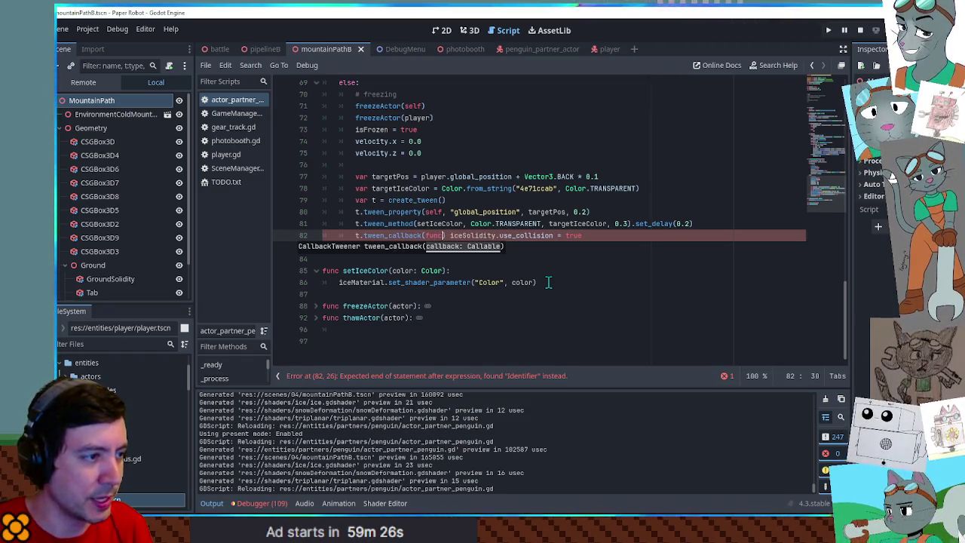
- Finish the callback enabling iceSolidity.use_collision, save the script and relaunch the game
key(ctrl+Right)
key(ctrl+Right)
key(ctrl+Right)
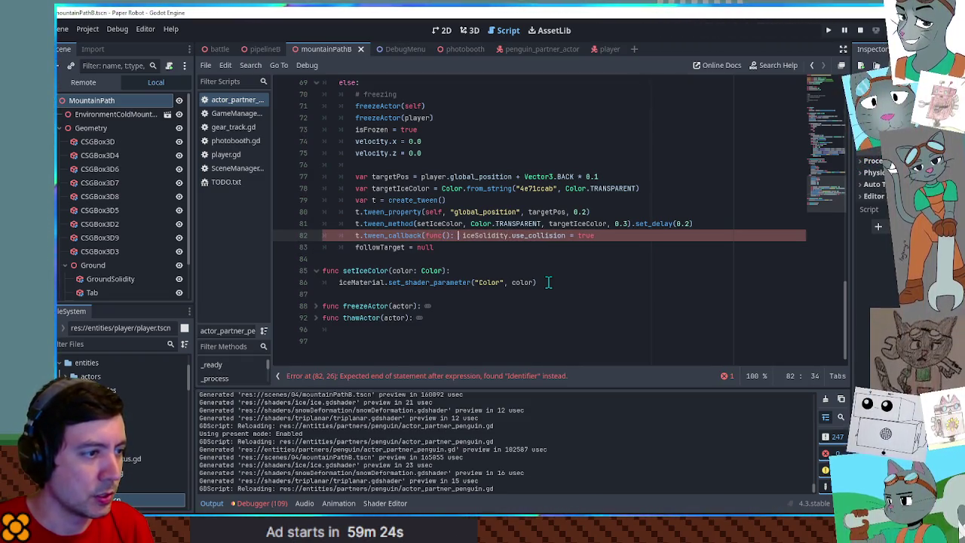
key(End)
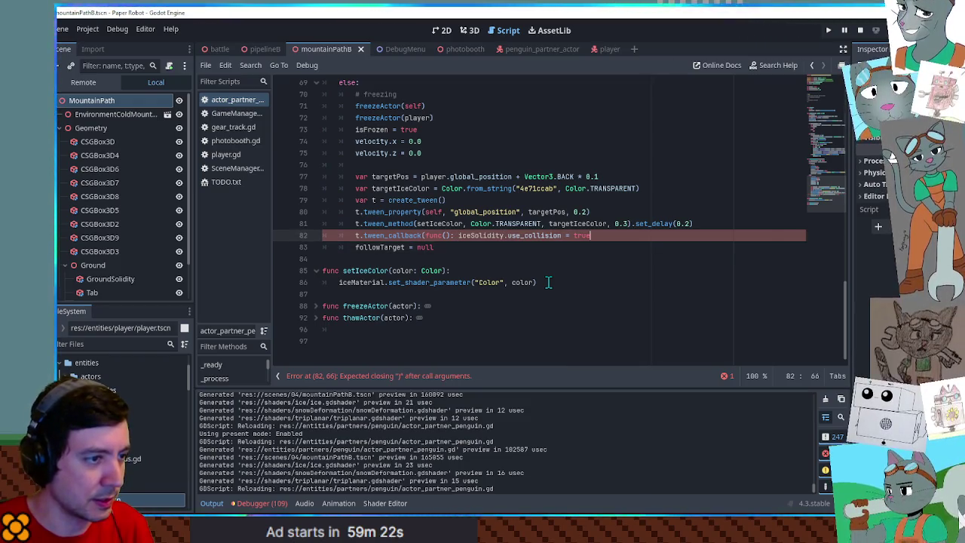
text())
click(679, 179)
key(ctrl+s)
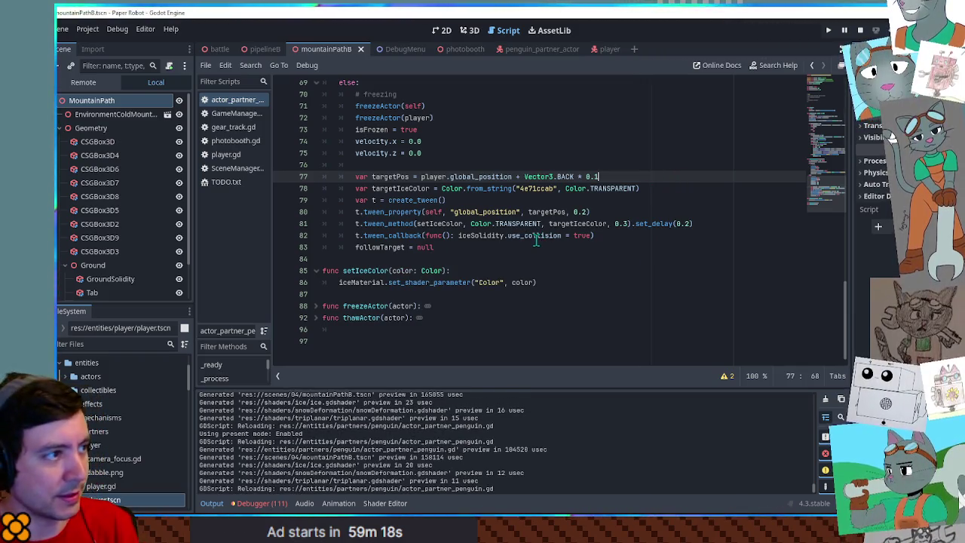
key(F6)
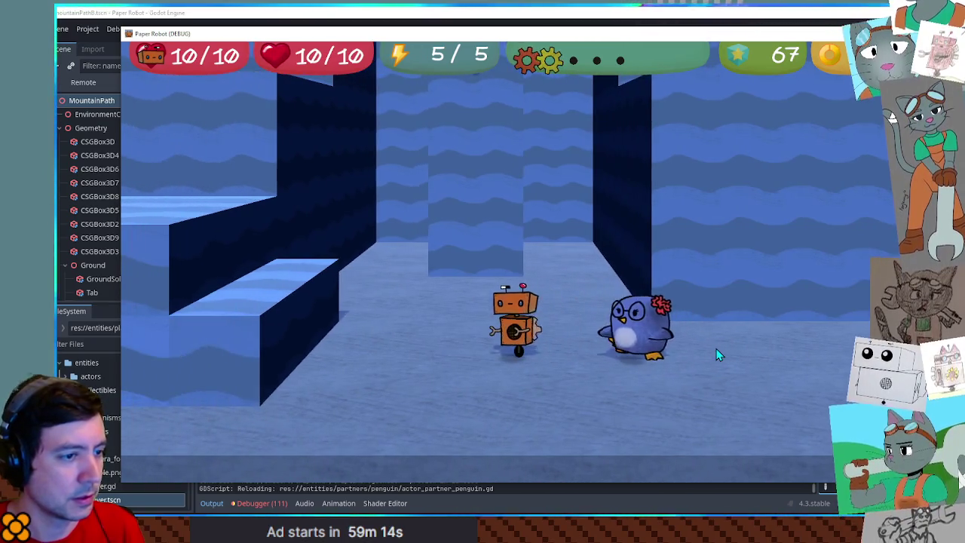
key(e)
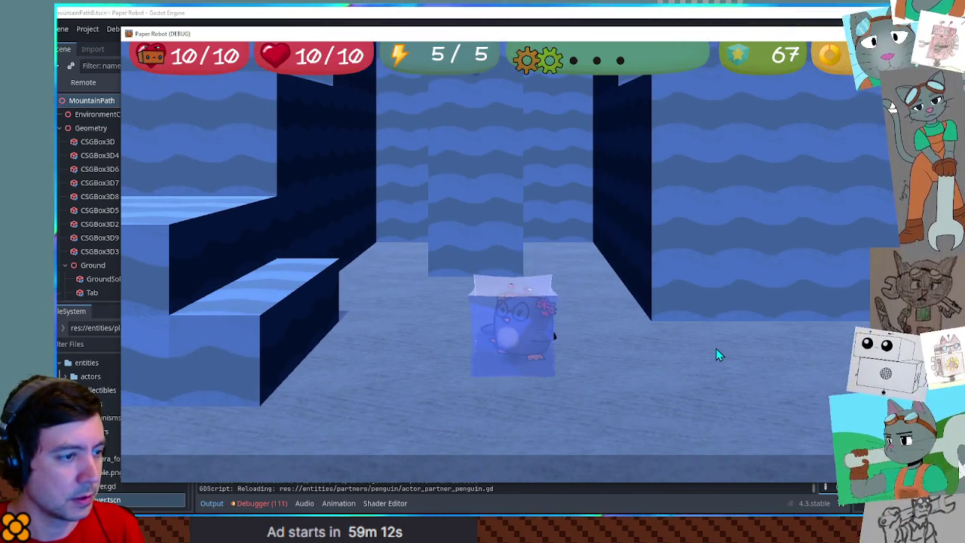
key(e)
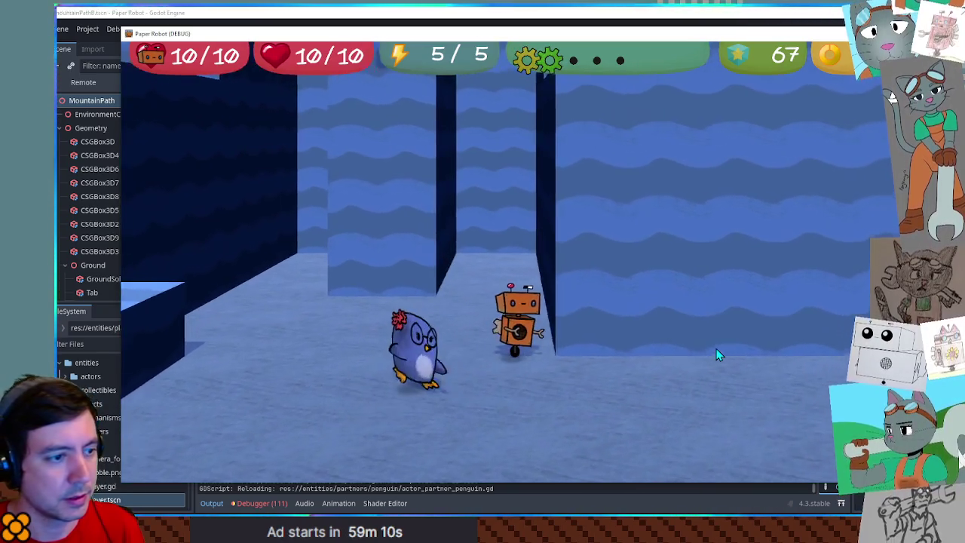
key(e)
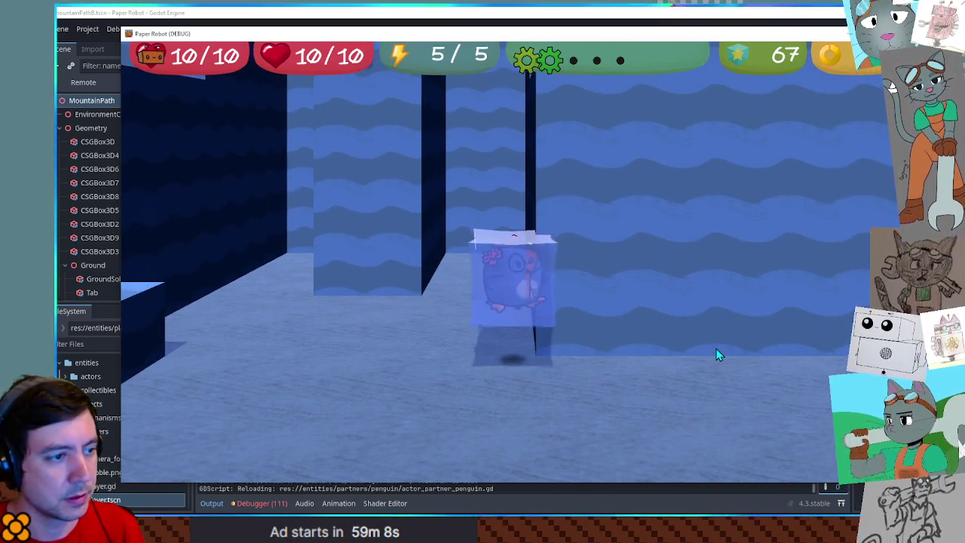
key(e)
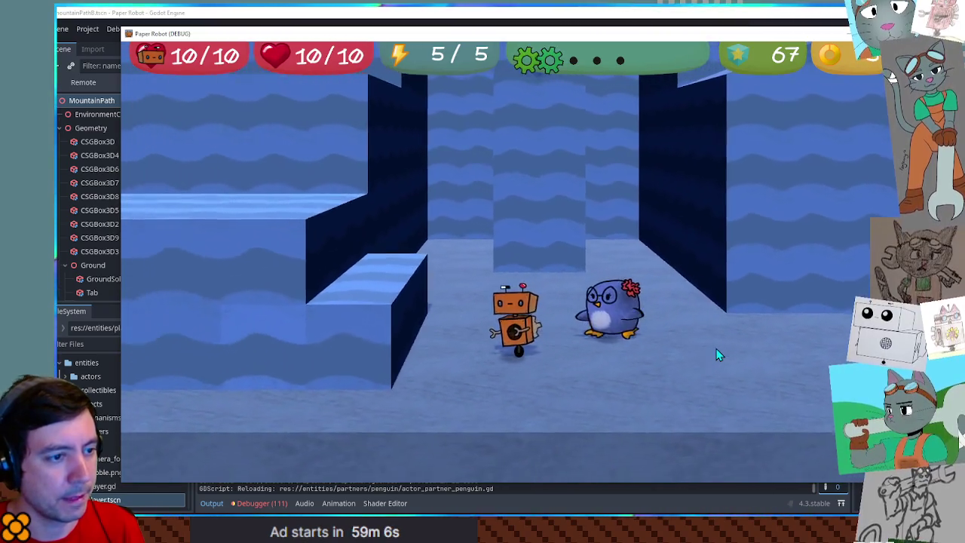
key(e)
key(e)
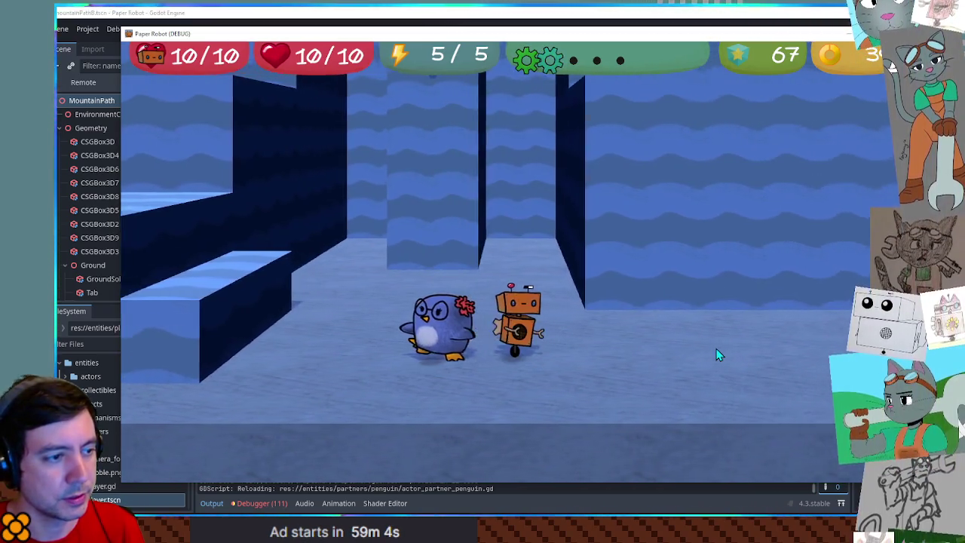
key(e)
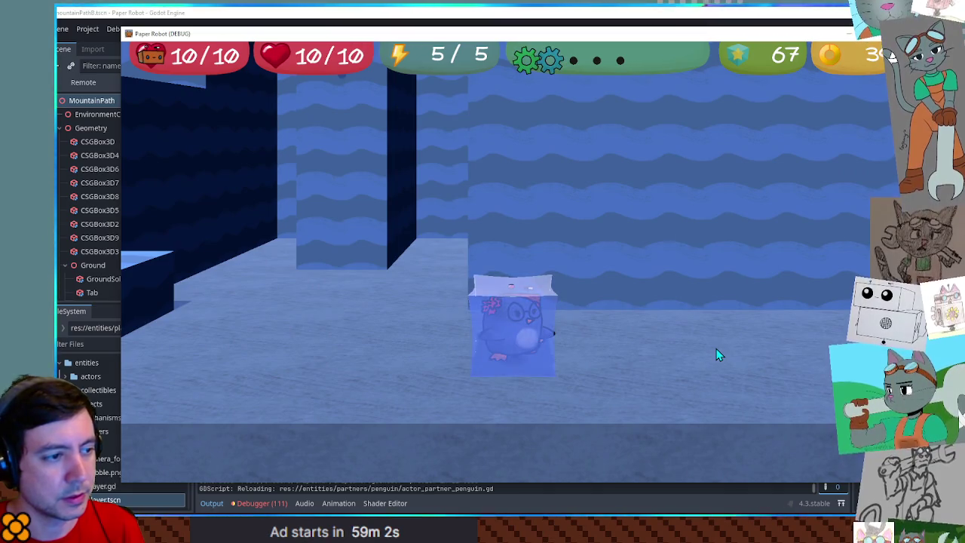
key(e)
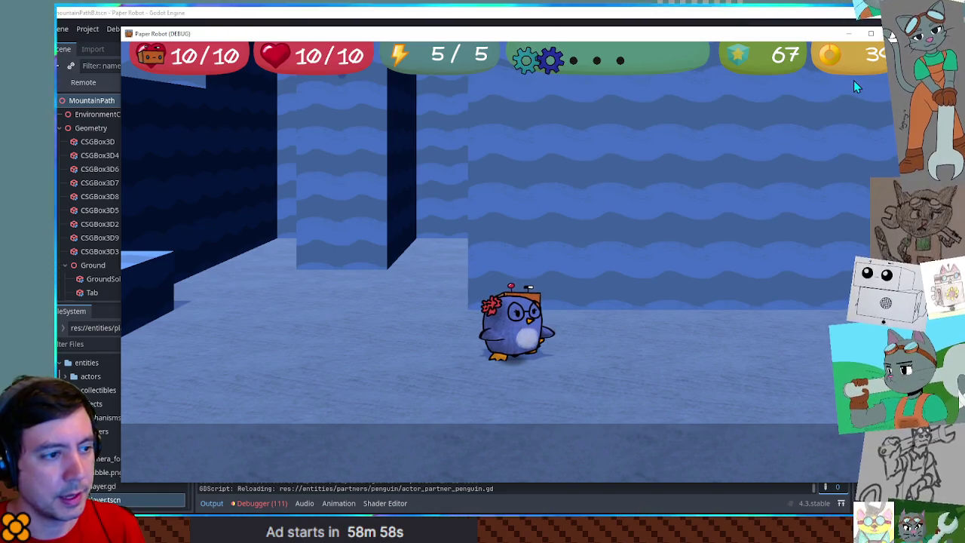
key(space)
key(a)
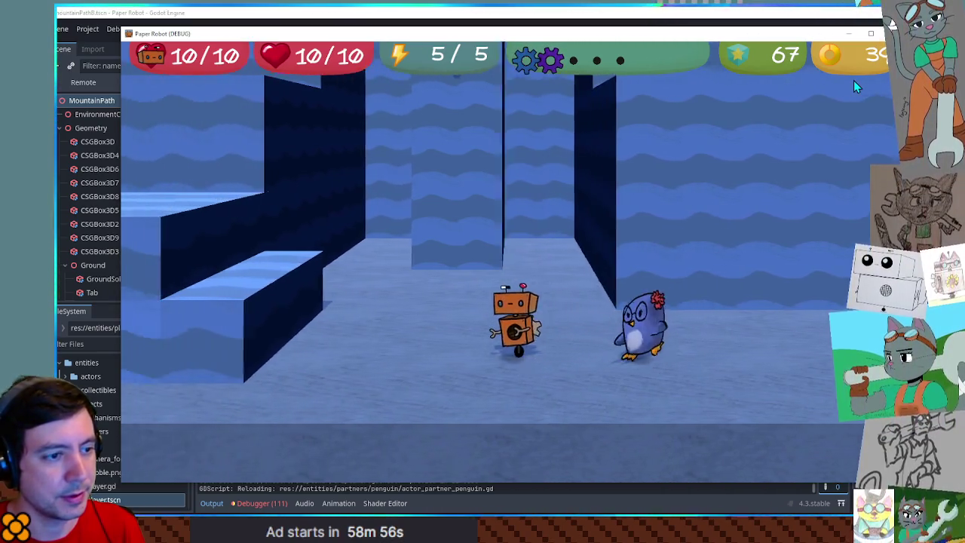
key(d)
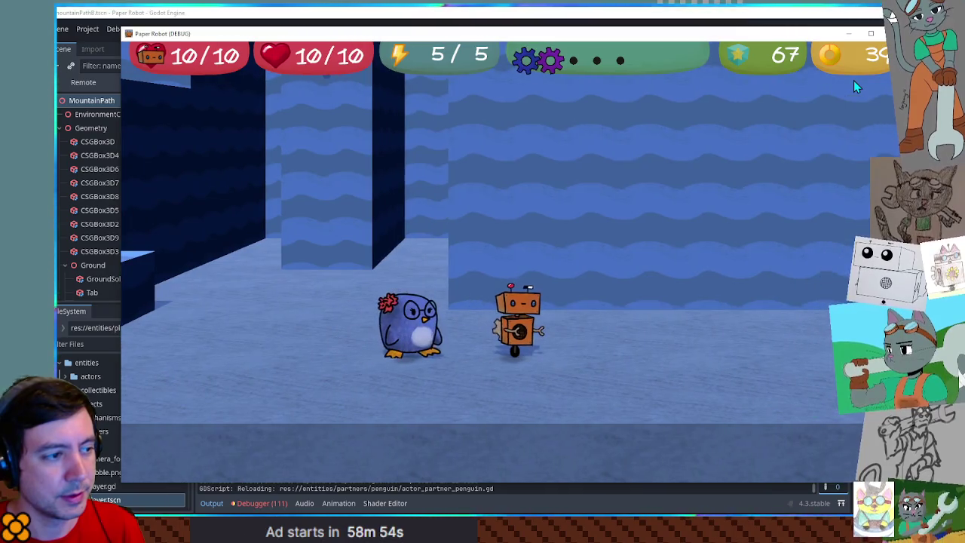
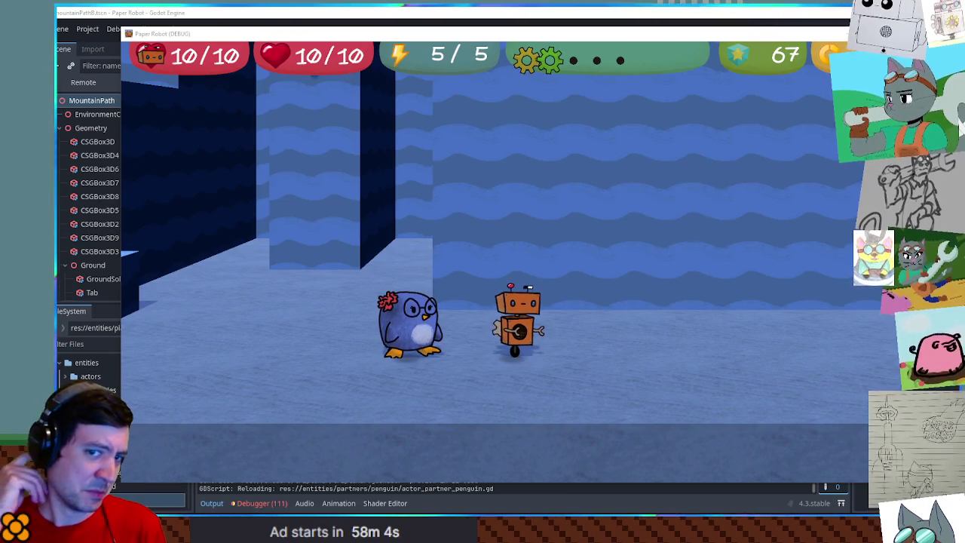
- Jump and freeze/thaw the penguin three times in game, then stop it and return to the tween line
key(space)
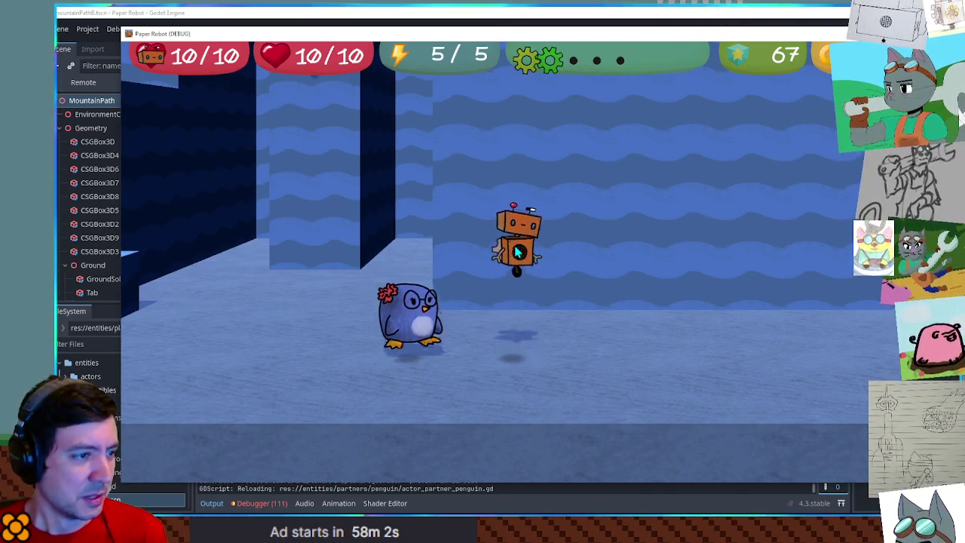
key(e)
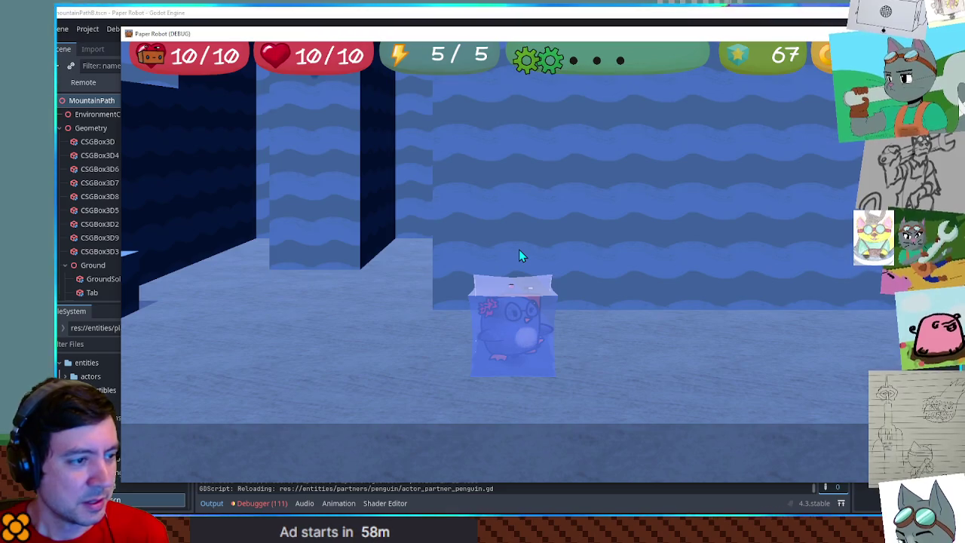
key(d)
key(e)
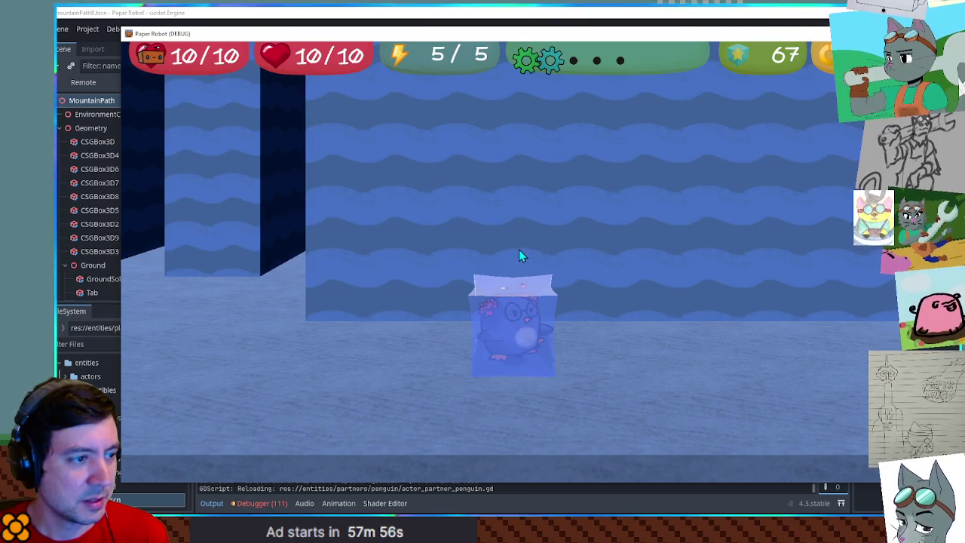
key(a)
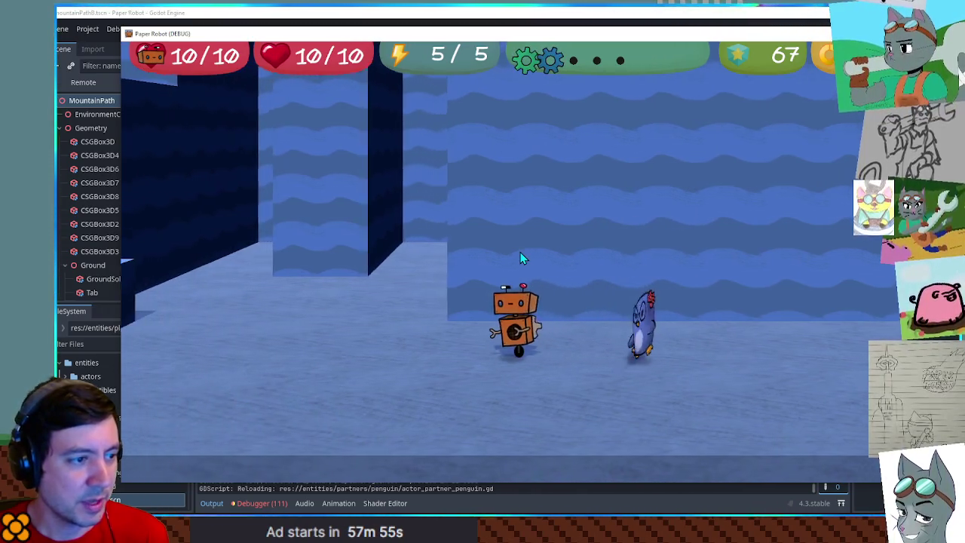
key(e)
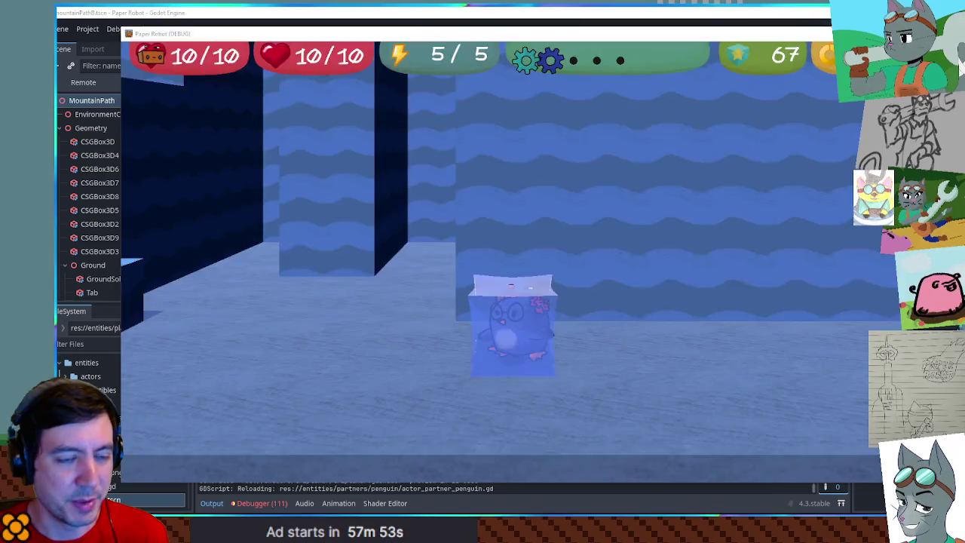
key(F8)
click(549, 212)
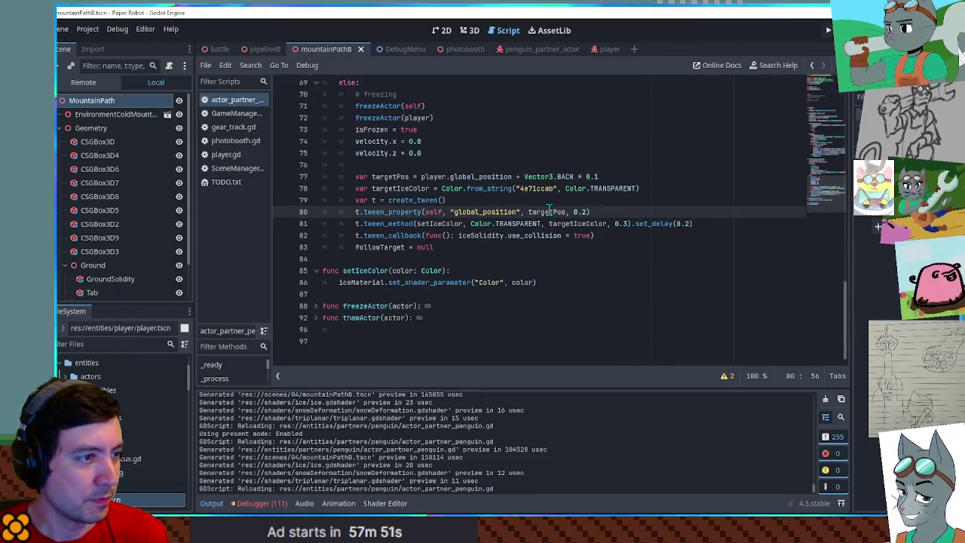
- Change the Vector3.BACK offset on line 77 to 0.2 and test-run the game
click(596, 176)
key(F6)
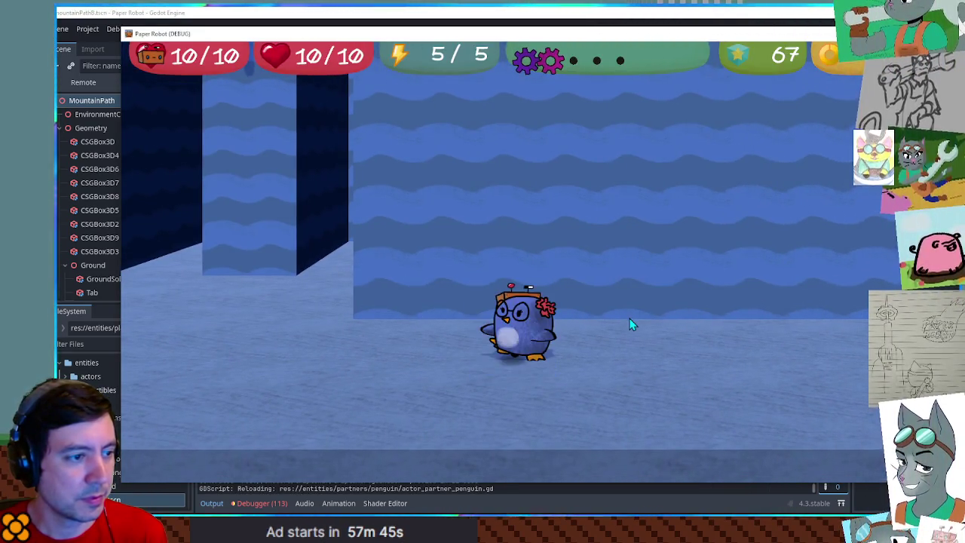
key(F8)
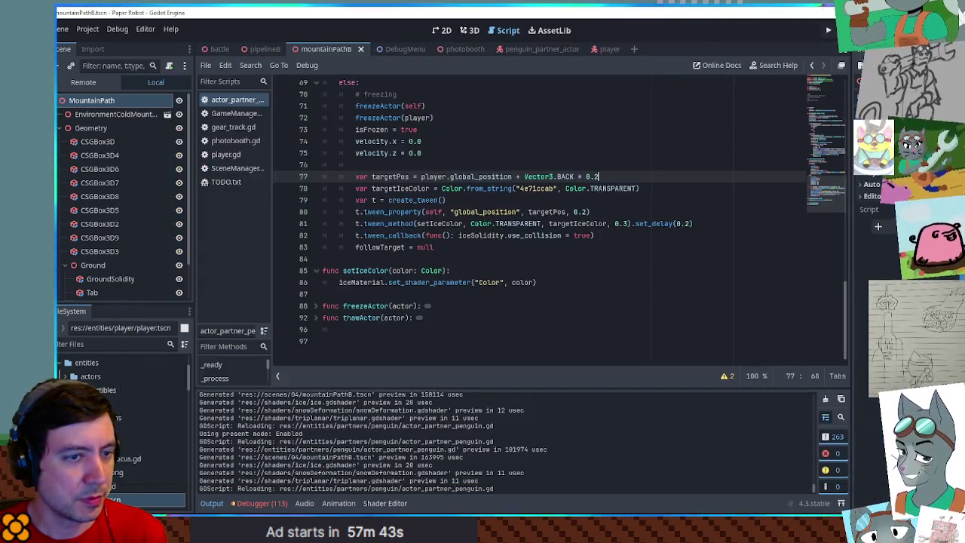
- Set line 43's Vector3.FORWARD offset to 0.2, save and rerun the game, then stop it
scroll(634, 214, up, 5)
click(633, 214)
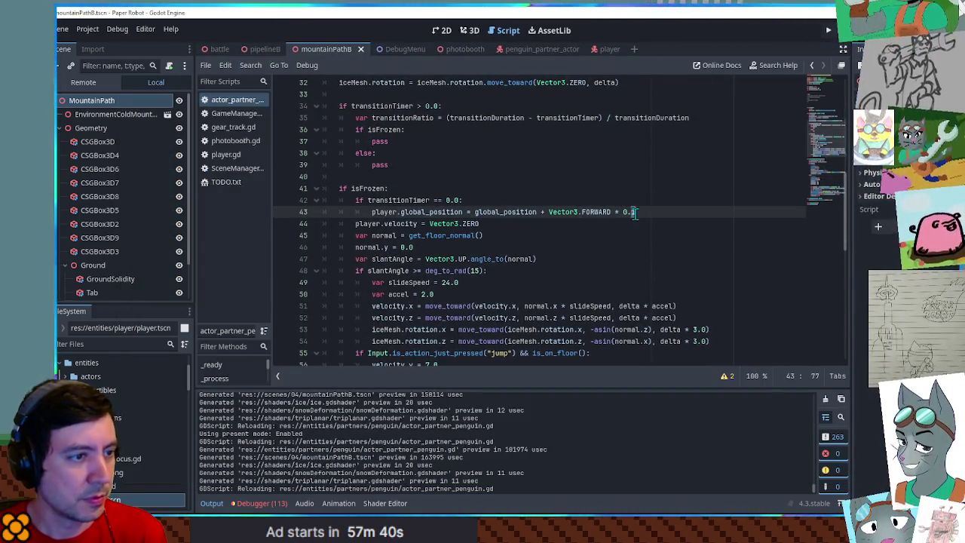
key(F5)
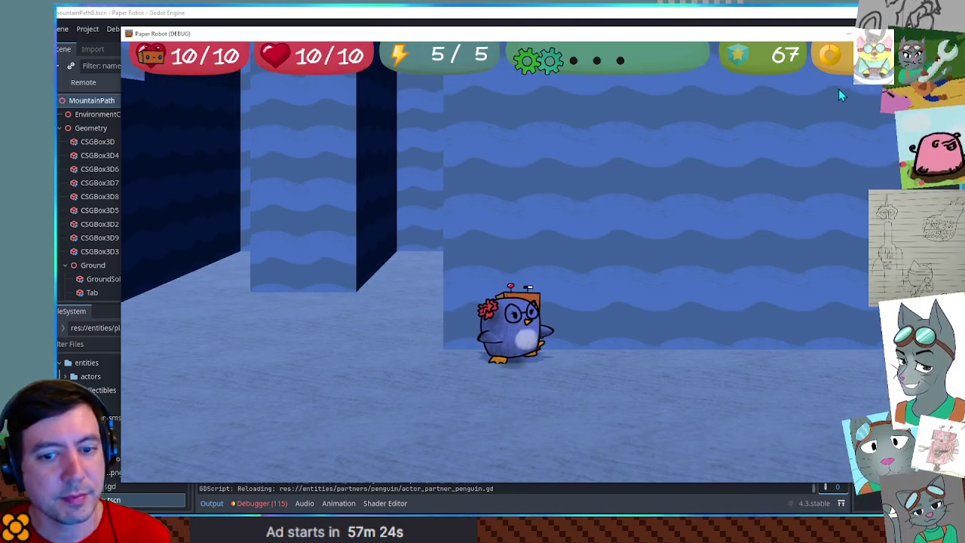
click(850, 34)
scroll(528, 197, down, 6)
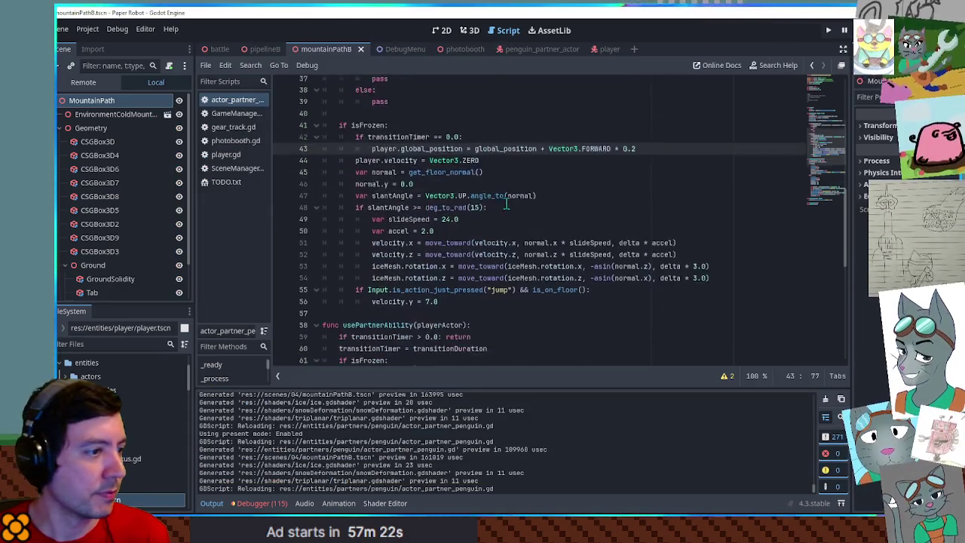
- Delete the unused 'if transitionTimer > 0.0' block (lines 34–40) from _process
scroll(528, 197, down, 5)
scroll(433, 174, up, 12)
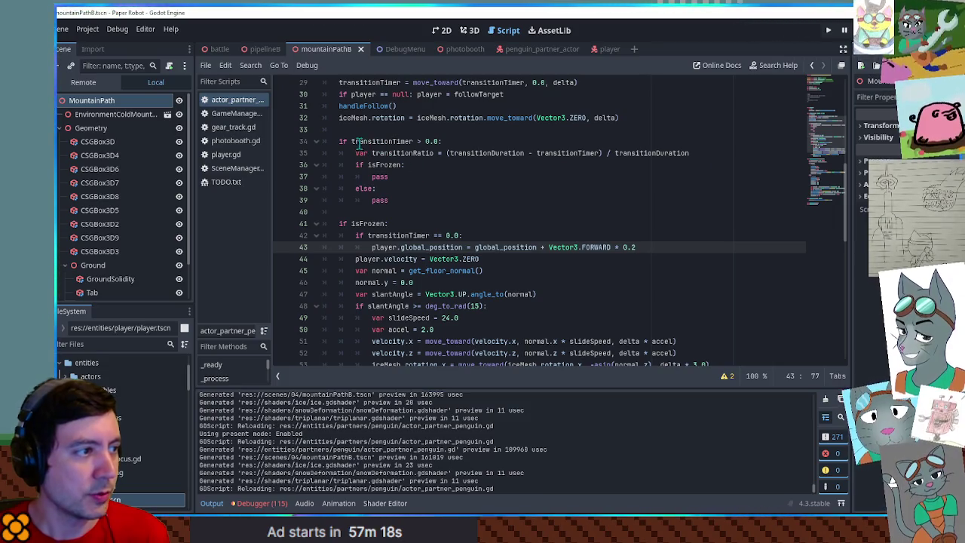
double_click(382, 141)
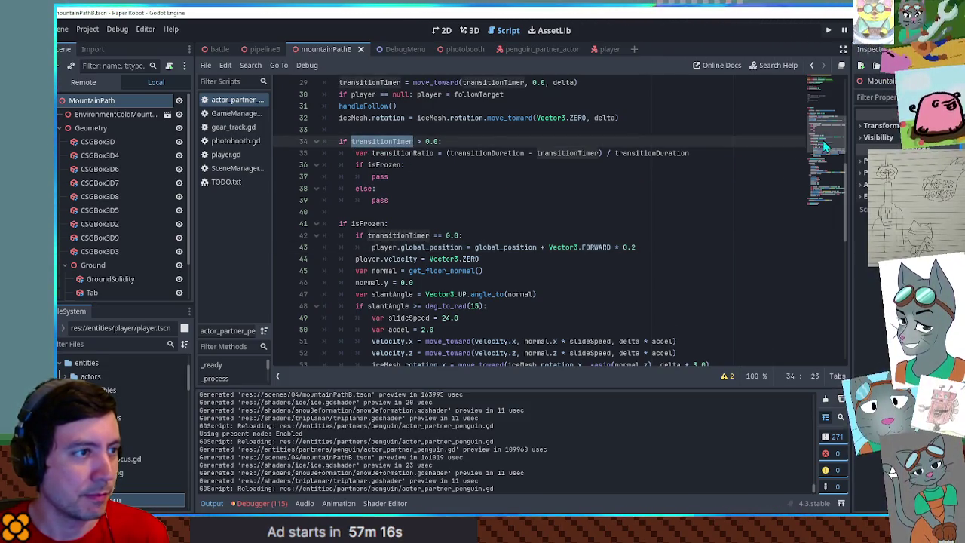
click(457, 142)
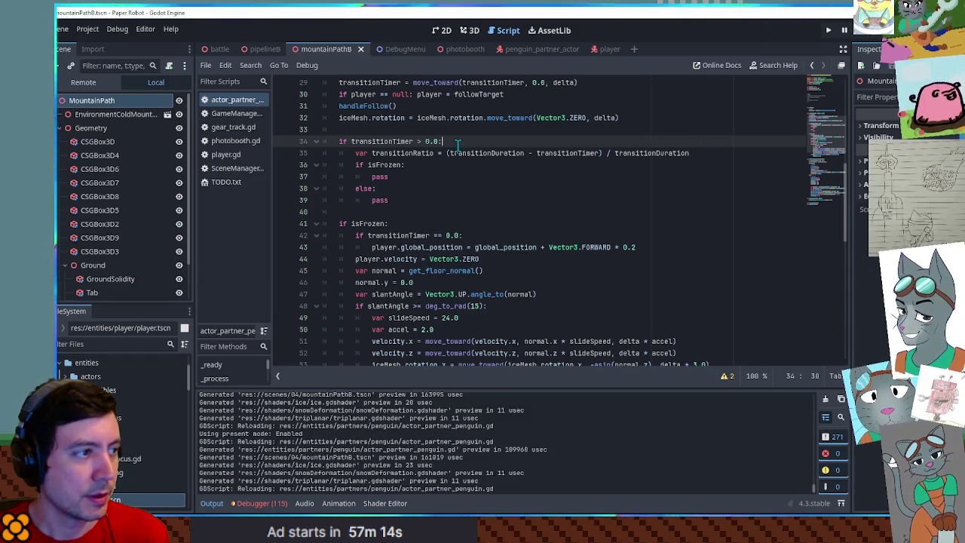
key(ctrl+shift+k)
key(ctrl+shift+k)
key(ctrl+shift+k)
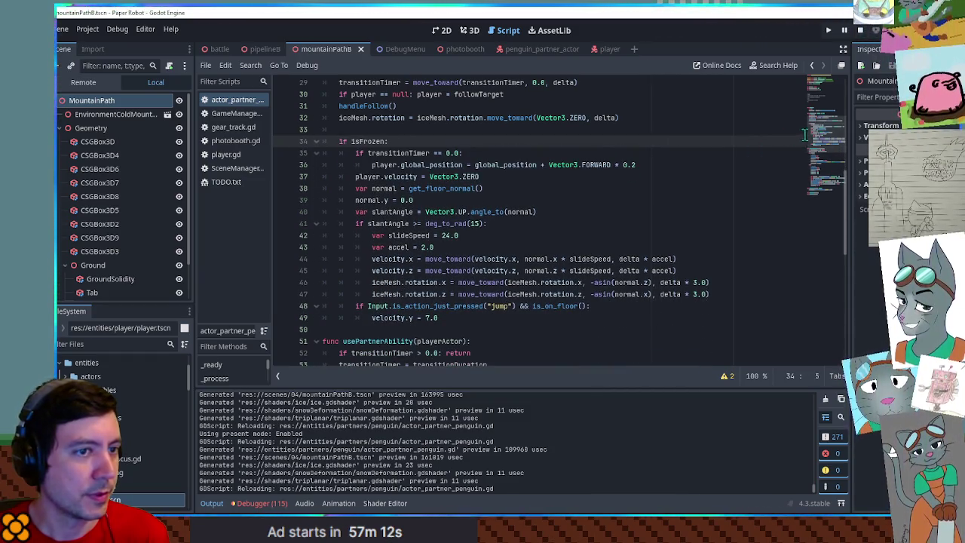
scroll(475, 188, down, 10)
scroll(487, 218, up, 5)
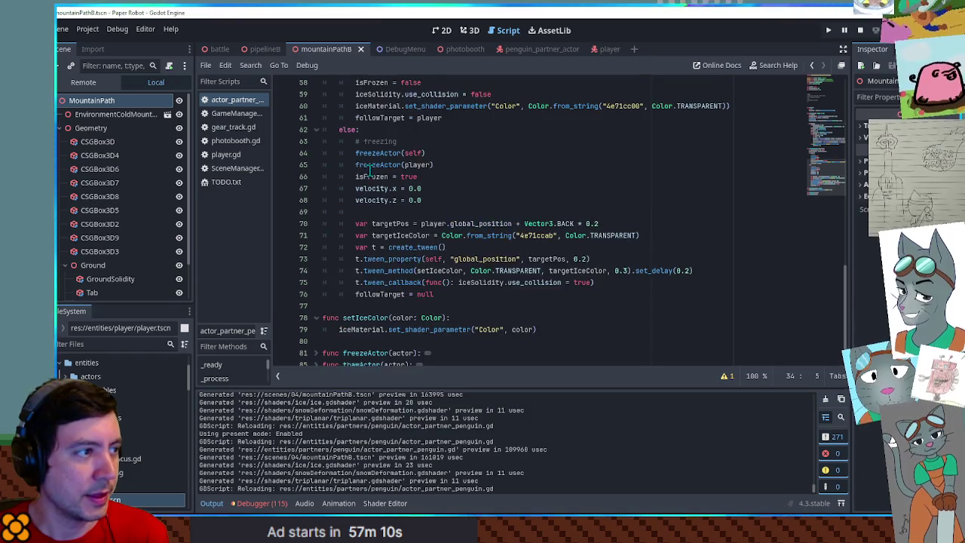
scroll(405, 198, down, 3)
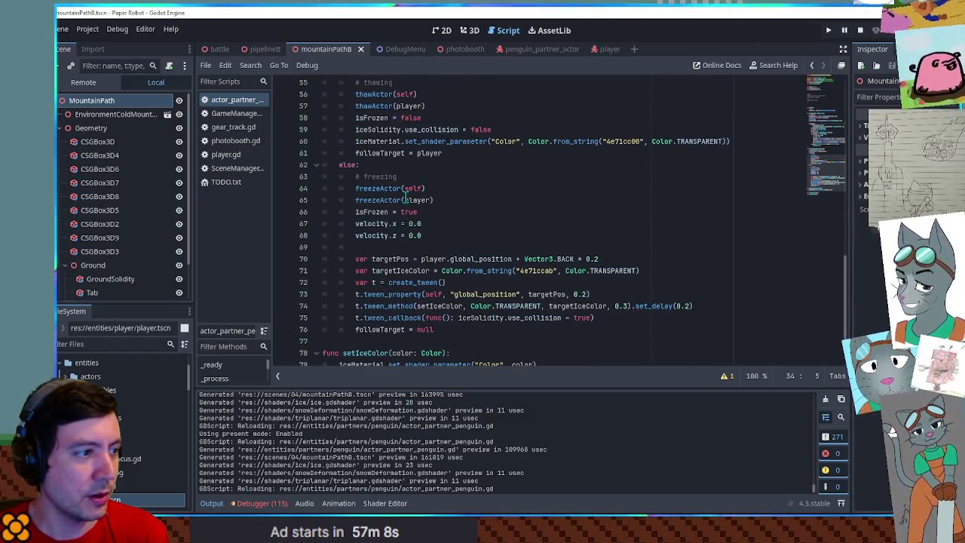
- Add two blank lines after 'followTarget = player' in the thawing code
click(598, 150)
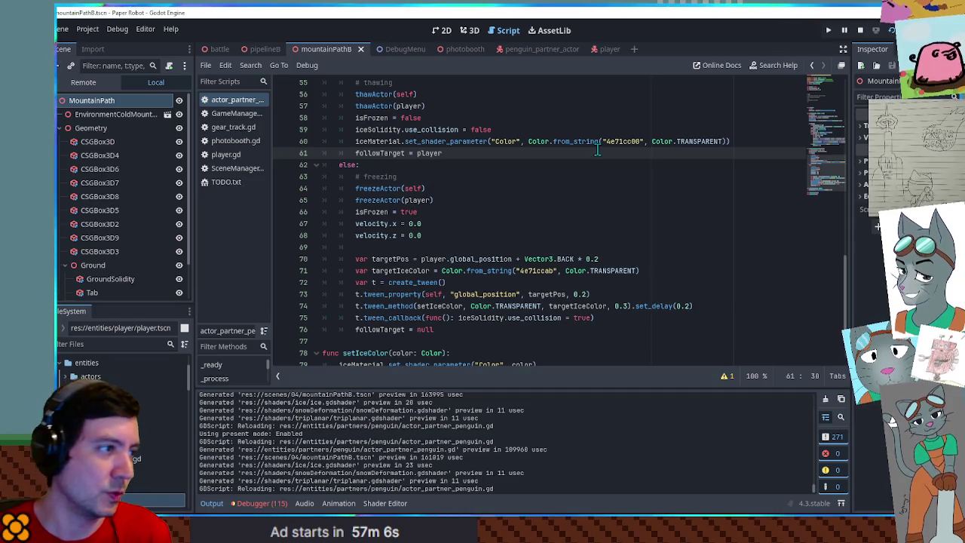
key(Return)
key(Return)
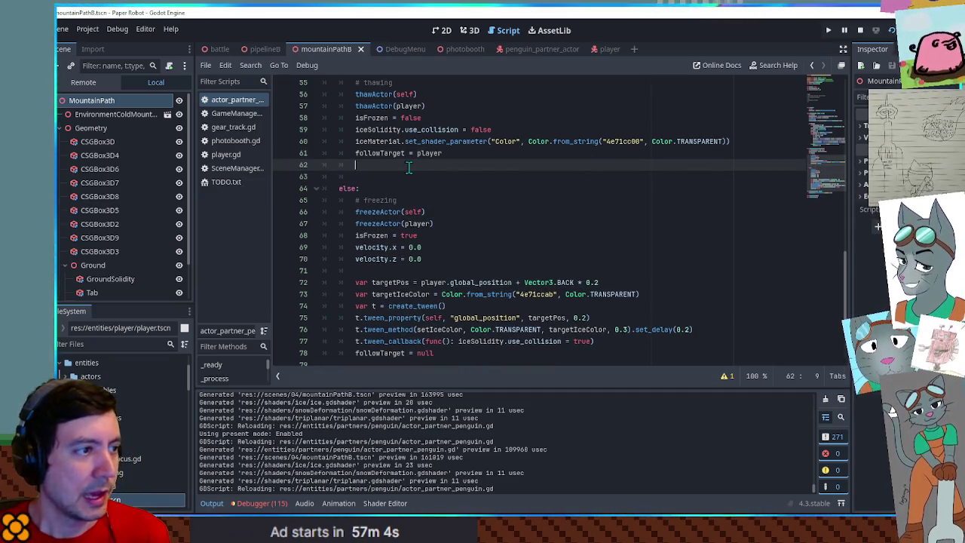
key(Return)
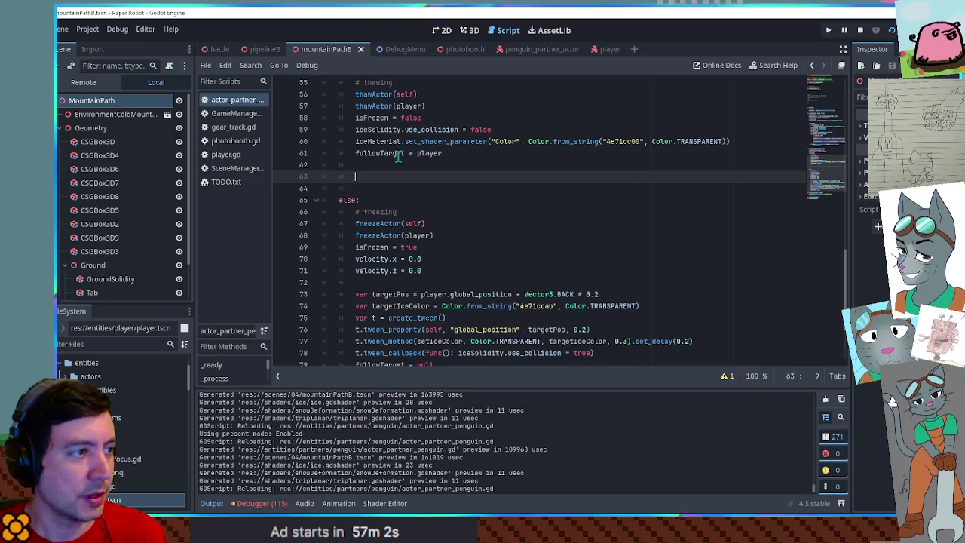
double_click(387, 153)
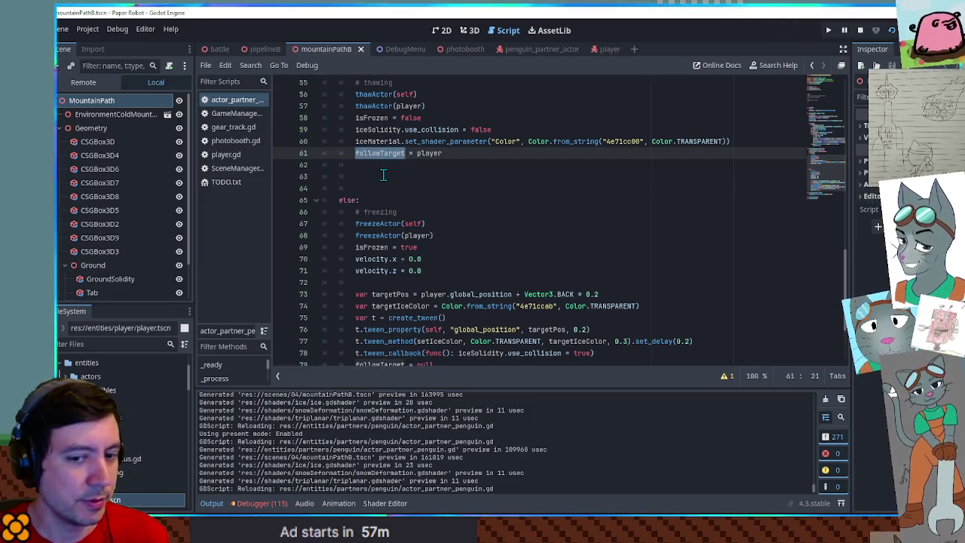
scroll(410, 191, down, 3)
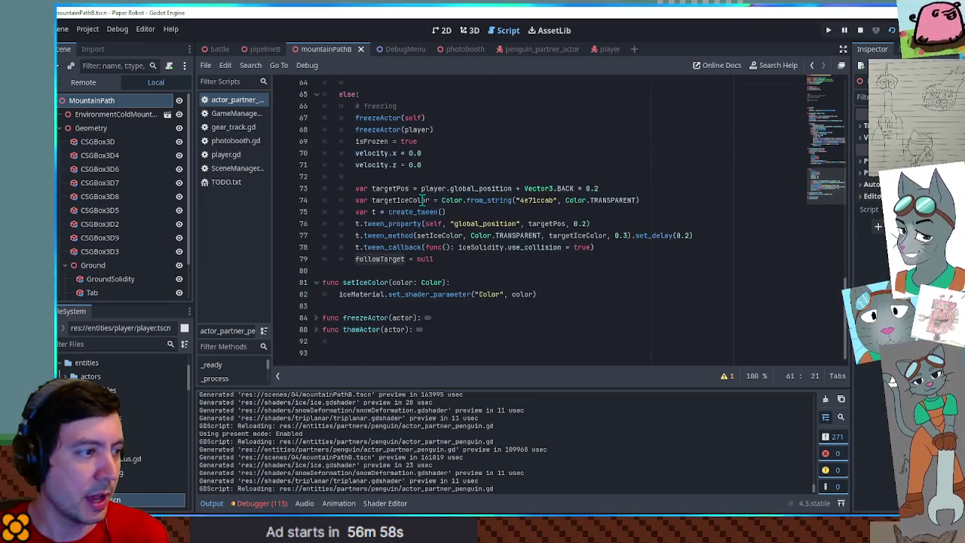
scroll(422, 199, up, 5)
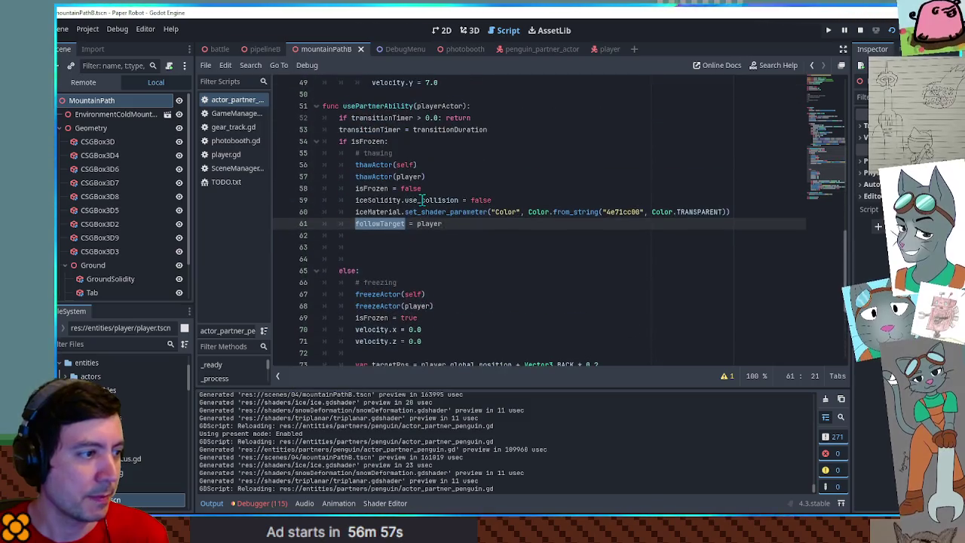
click(376, 248)
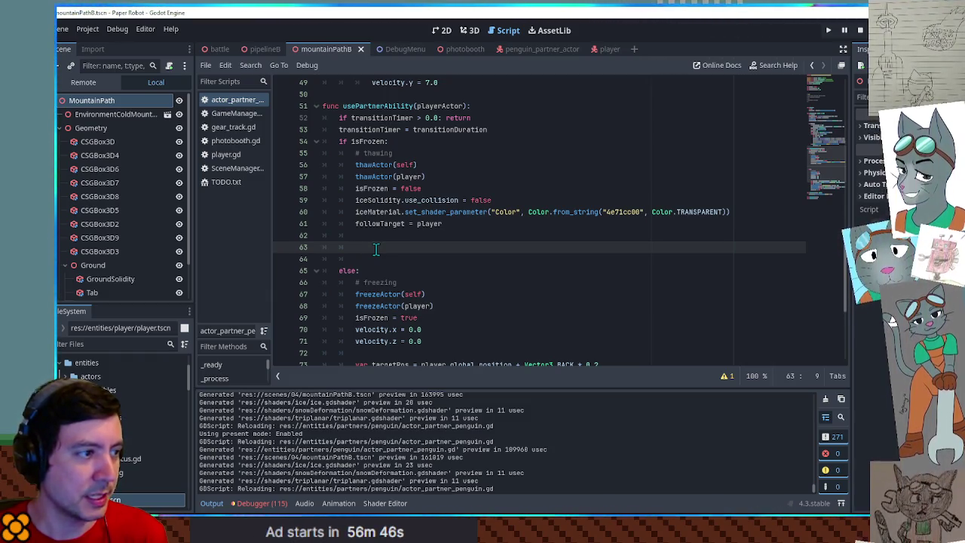
scroll(454, 141, up, 15)
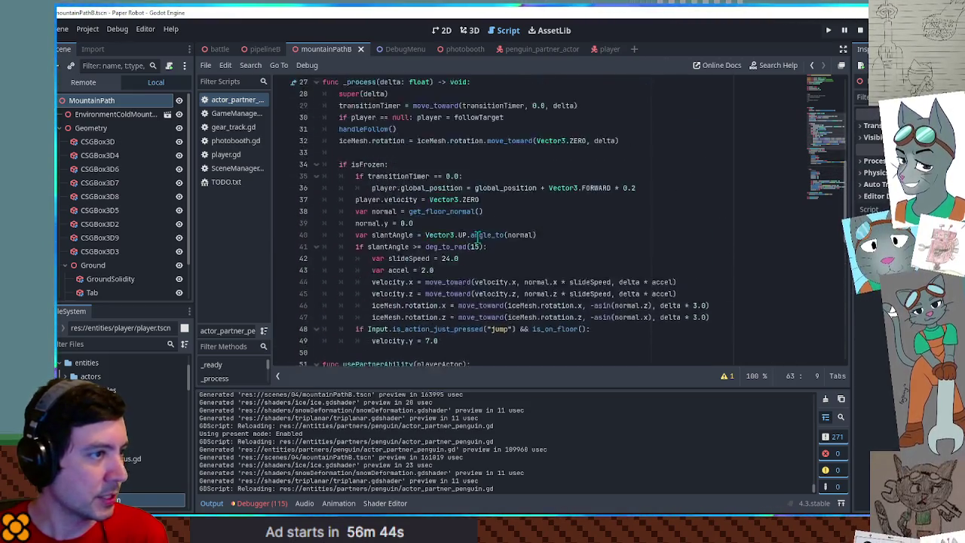
- Look up the TinyHop function in the actor base script, closing partner_base.gd
ctrl+click(441, 89)
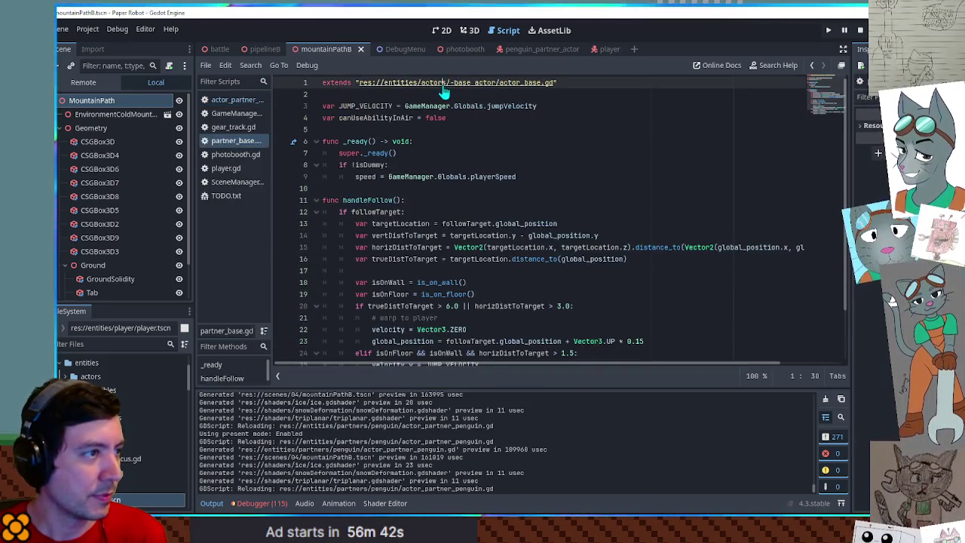
ctrl+click(420, 89)
middle_click(251, 156)
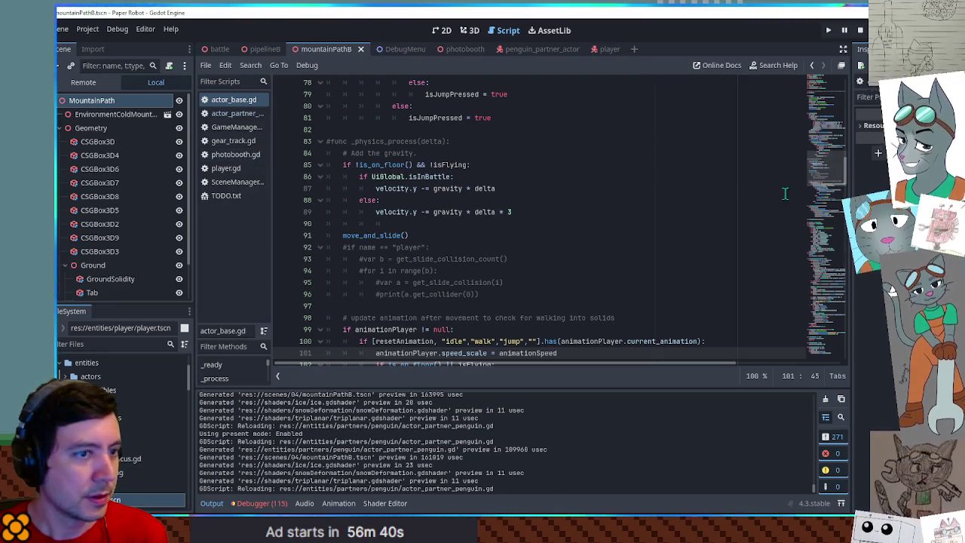
key(ctrl+f)
text(tinyh)
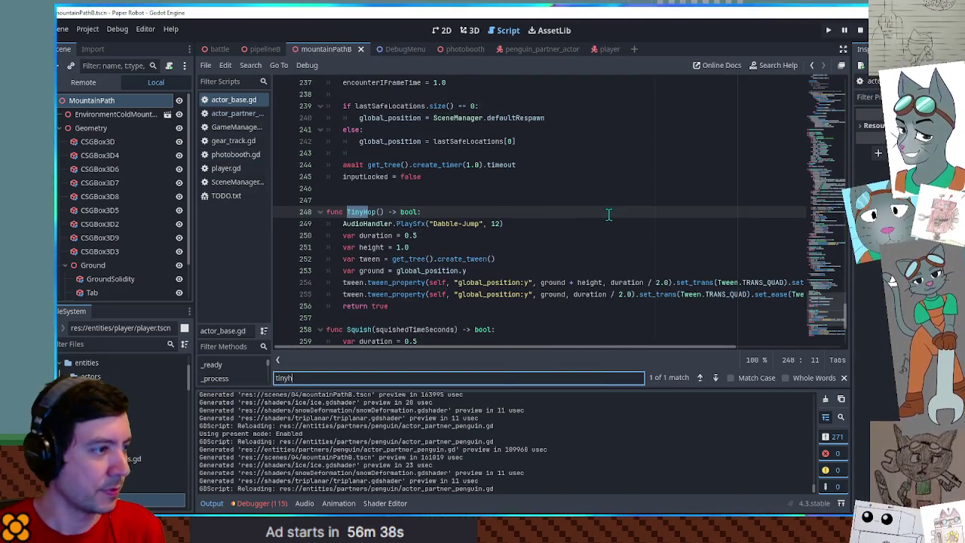
key(Escape)
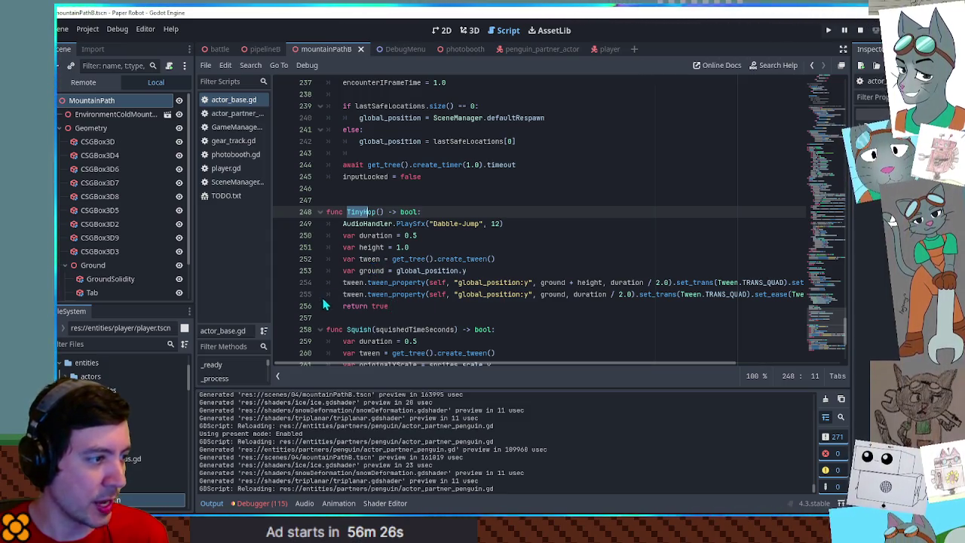
drag(324, 315, 341, 260)
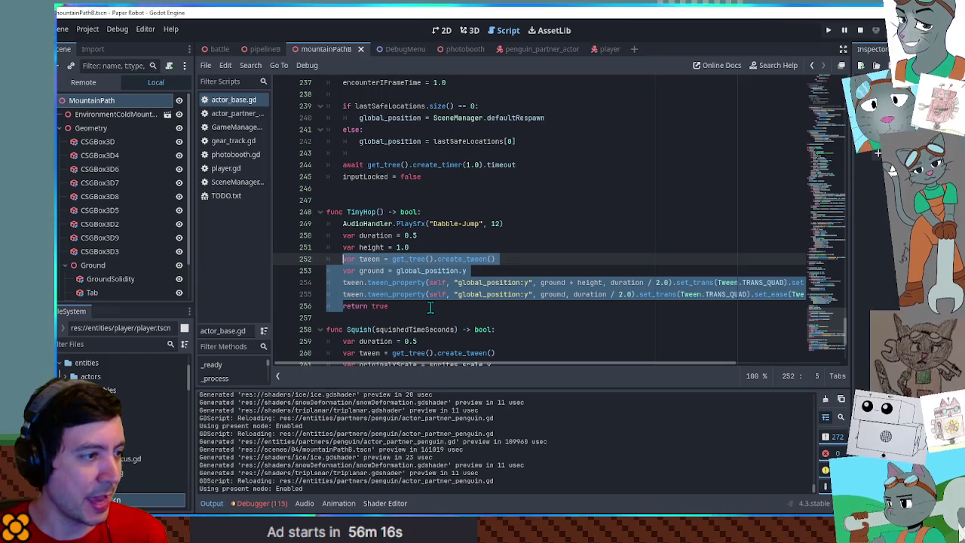
- Open actor_partner_penguin.gd and scroll to the empty line in the thaw branch
click(234, 114)
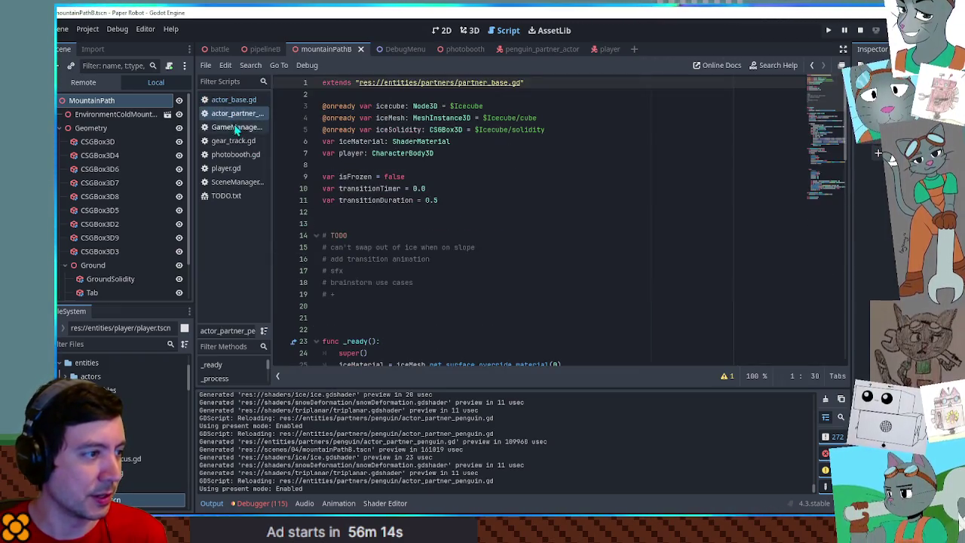
mouse_move(842, 125)
mouse_down()
mouse_move(842, 150)
mouse_move(836, 107)
mouse_move(836, 183)
mouse_move(836, 160)
mouse_up()
click(379, 254)
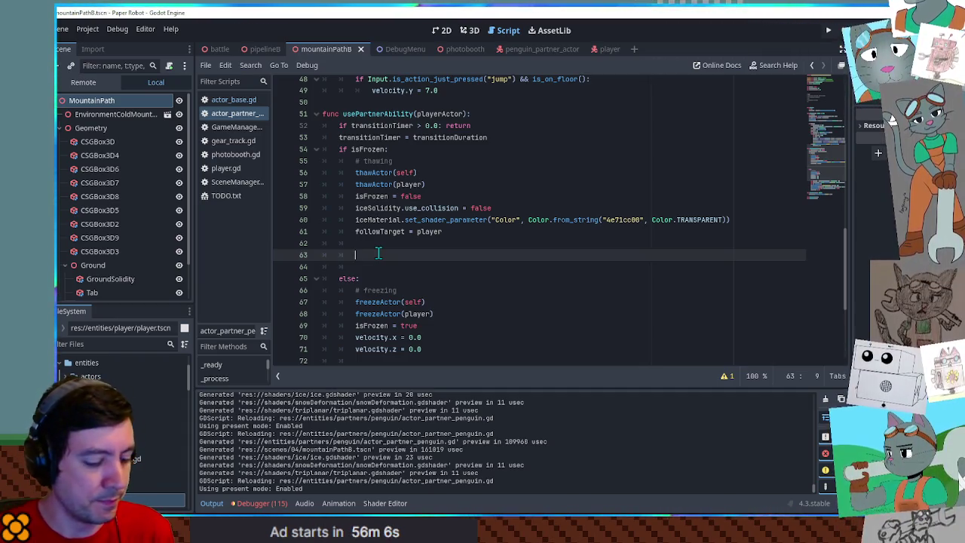
- Add 'TinyHop()' and 'velocity.x = -3' to the thaw branch, then save and run the game
text(tinyHop()
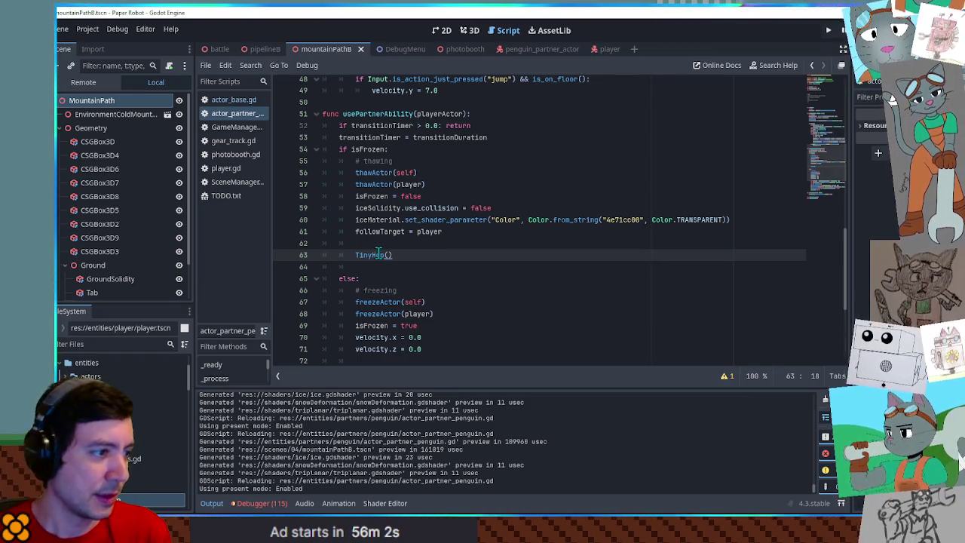
scroll(384, 254, down, 1)
key(Return)
text(velo)
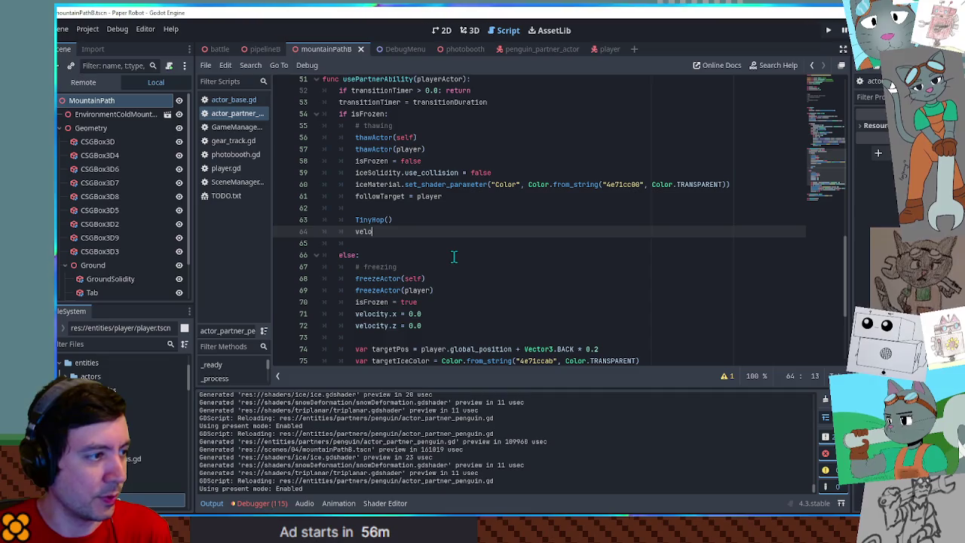
text(city.x = )
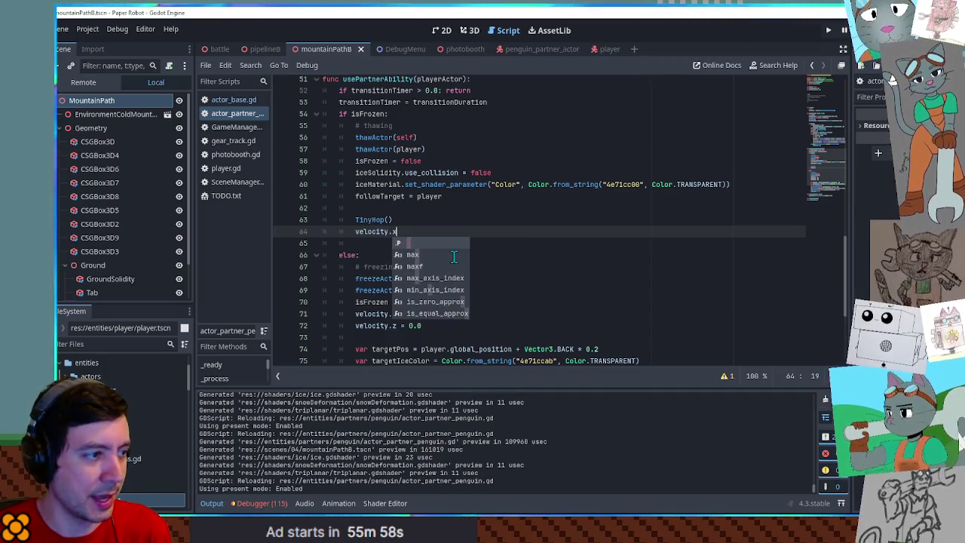
text(-)
key(F5)
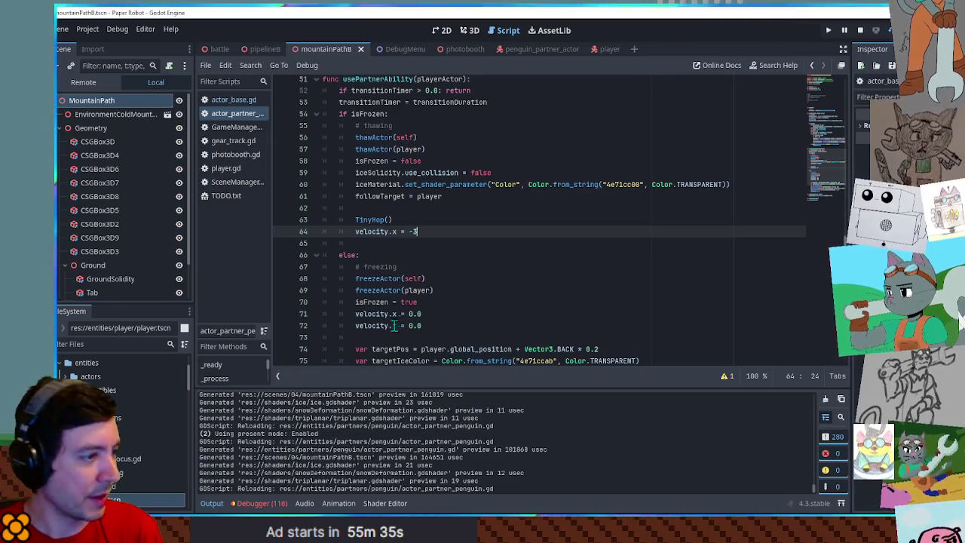
- Review the freeze callback's iceSolidity.use_collision line and the transition variable on line 10
scroll(393, 325, down, 3)
drag(456, 302, 591, 301)
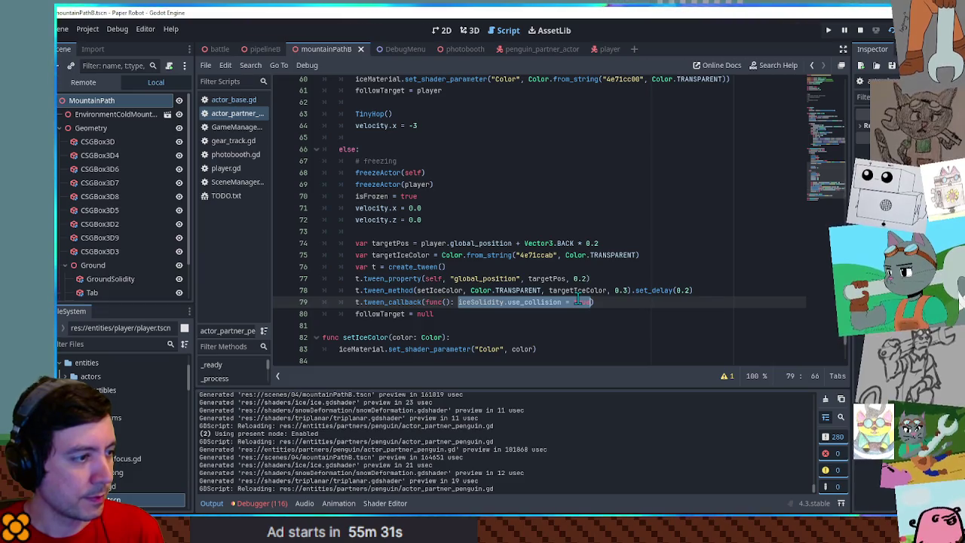
scroll(468, 306, up, 20)
click(352, 188)
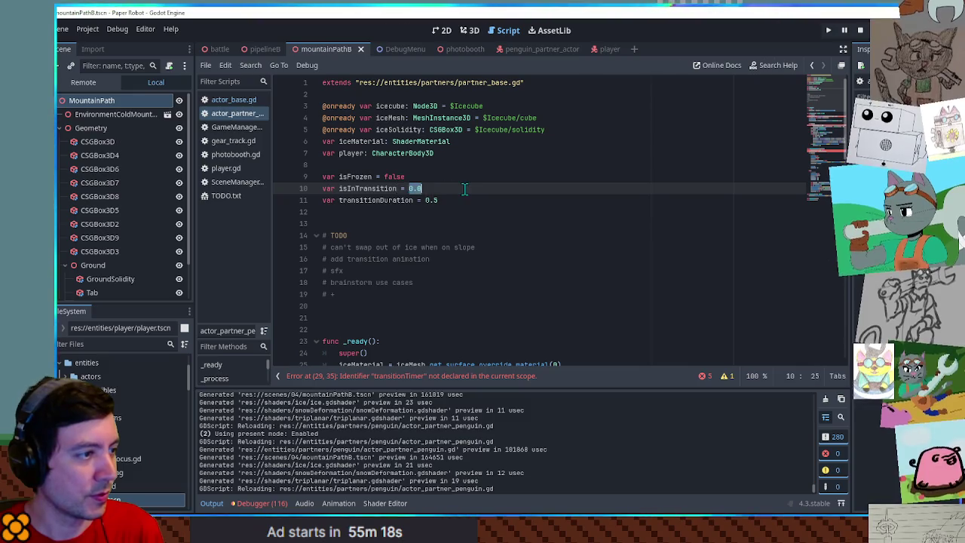
- Rename transitionTimer to 'isInTransition = false' and delete its countdown line in _process
text(lse)
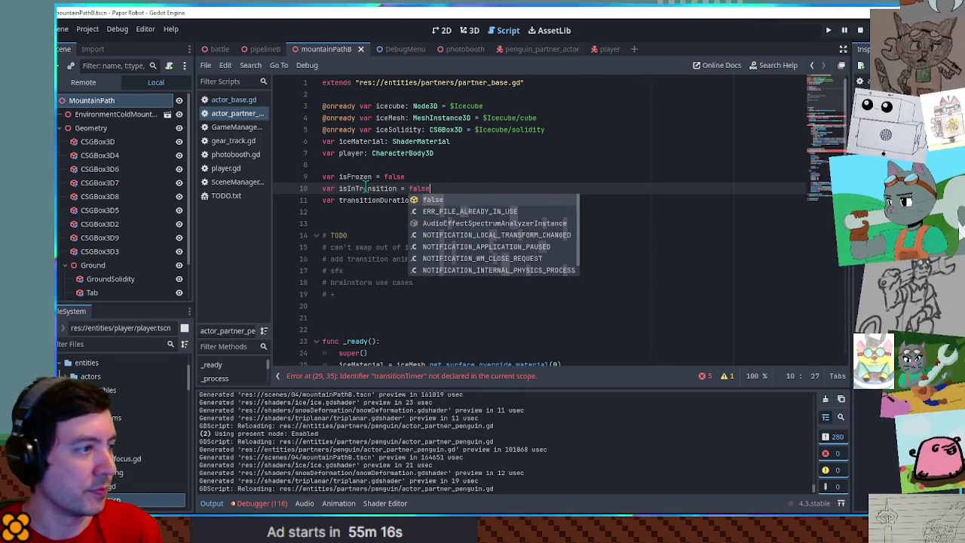
double_click(366, 188)
scroll(455, 200, down, 6)
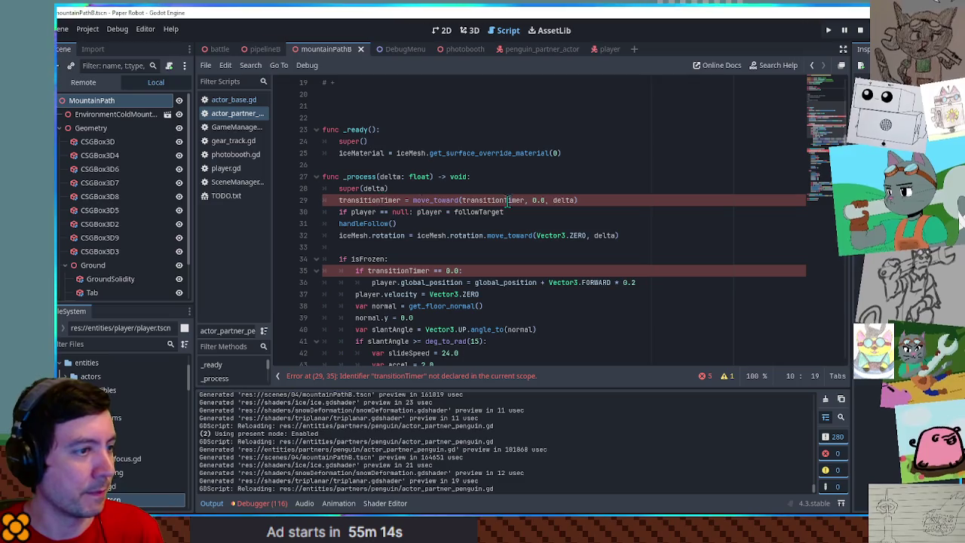
drag(630, 200, 631, 188)
key(BackSpace)
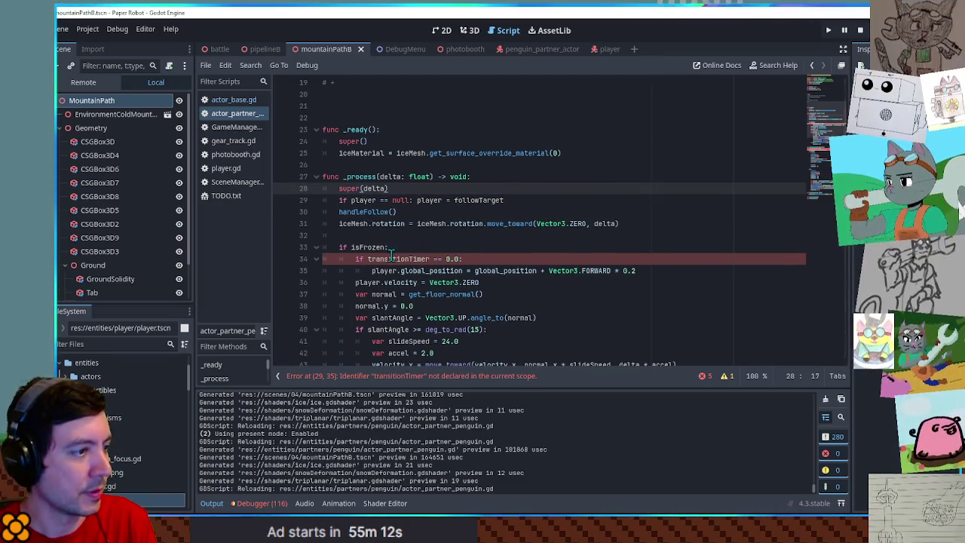
- Use isInTransition in the frozen check and ability guard, and delete the transitionTimer reset line
double_click(391, 256)
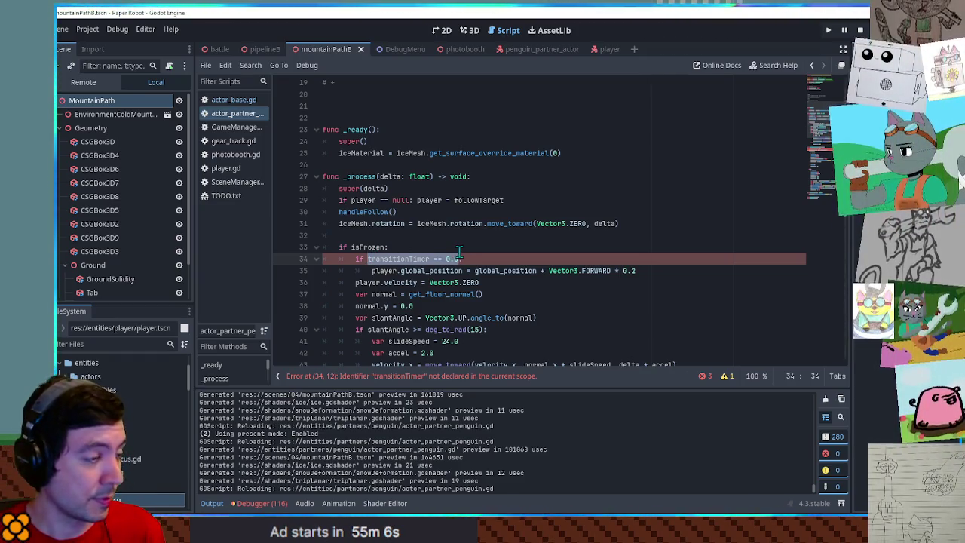
text(isInTransition)
click(368, 259)
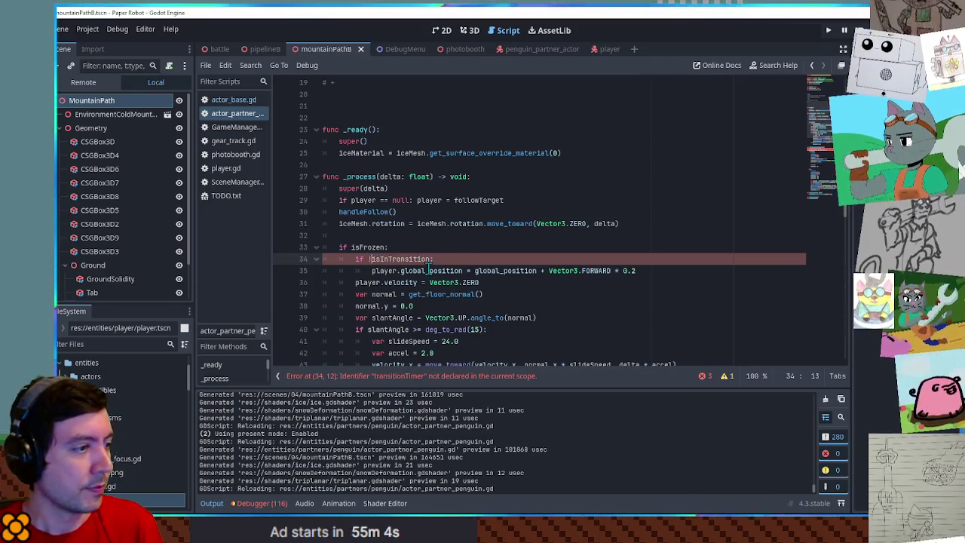
scroll(372, 256, down, 6)
double_click(361, 247)
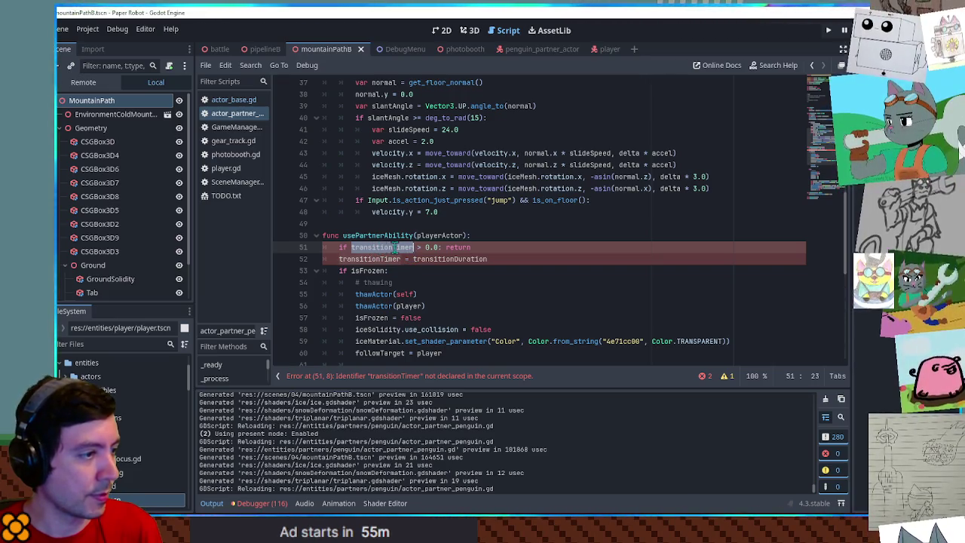
drag(396, 248, 441, 247)
text(isInTransition)
key(End)
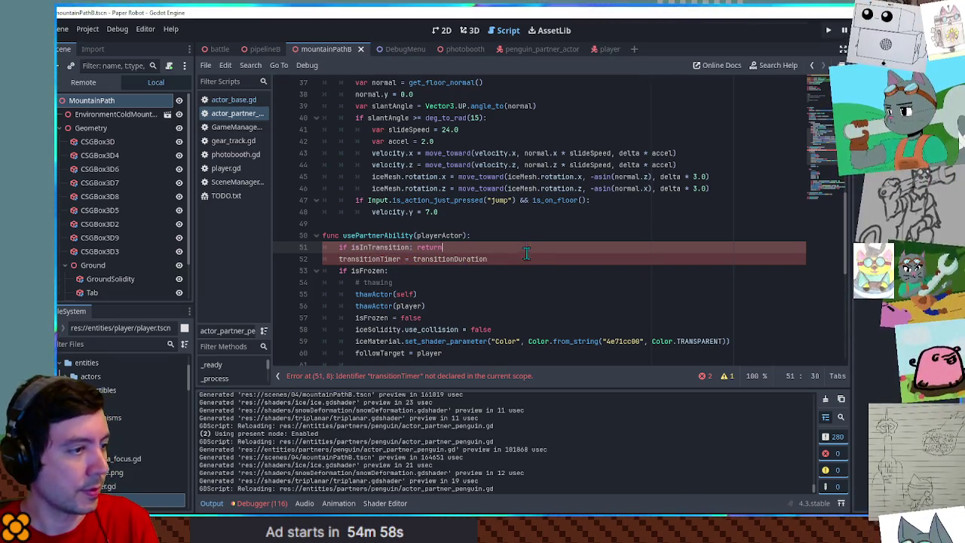
key(shift+Down)
key(shift+End)
key(Delete)
scroll(525, 253, down, 4)
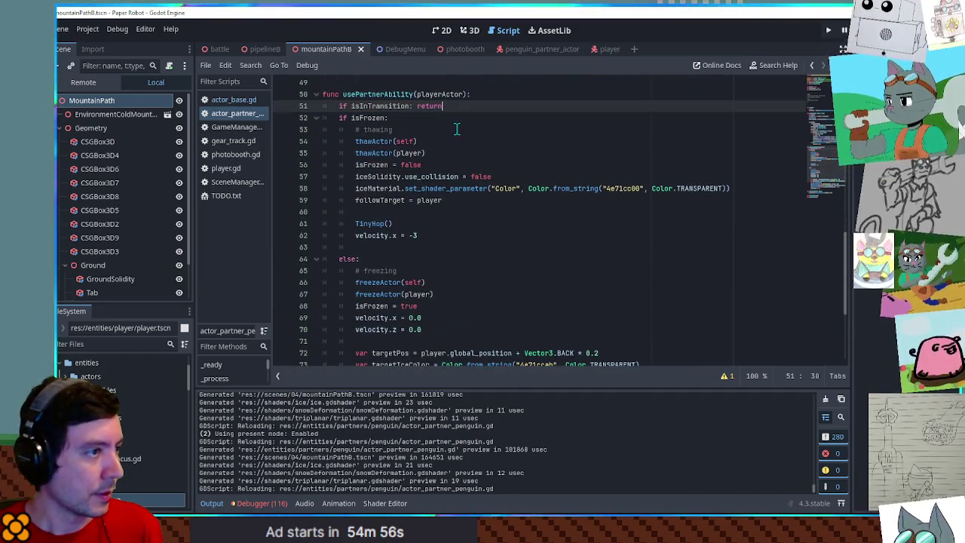
- Set isInTransition true when the ability is used and false in the freeze tween callback
key(Return)
text(isInTransition = tr)
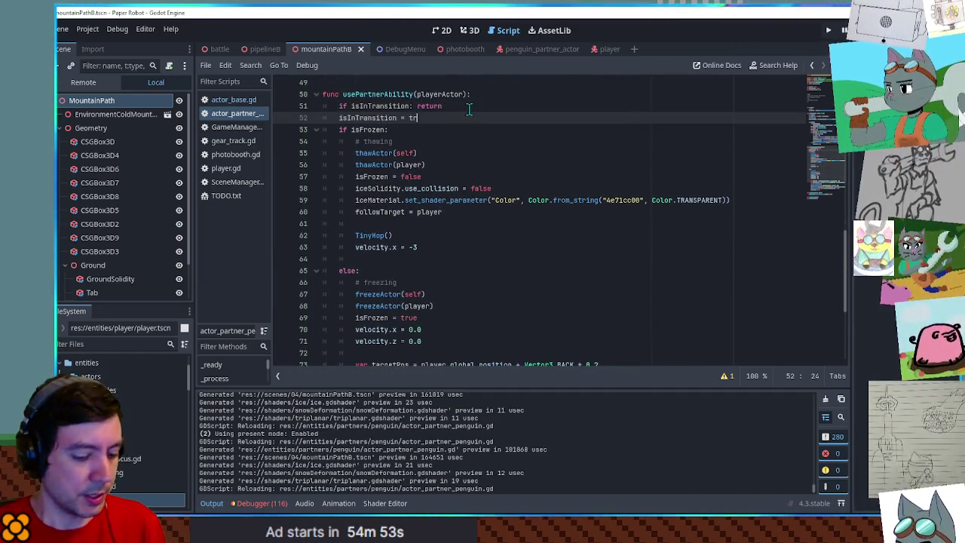
text(ue)
scroll(601, 270, down, 3)
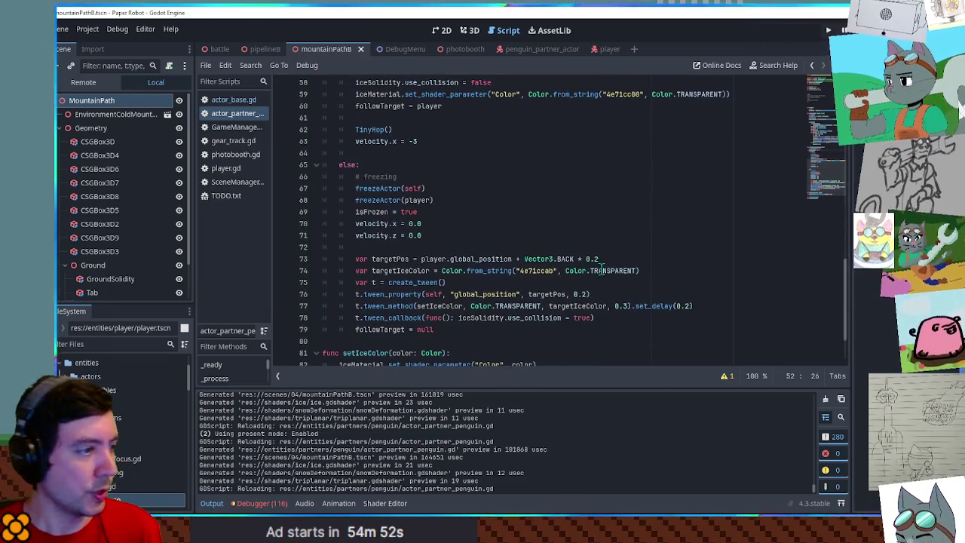
click(458, 318)
key(Return)
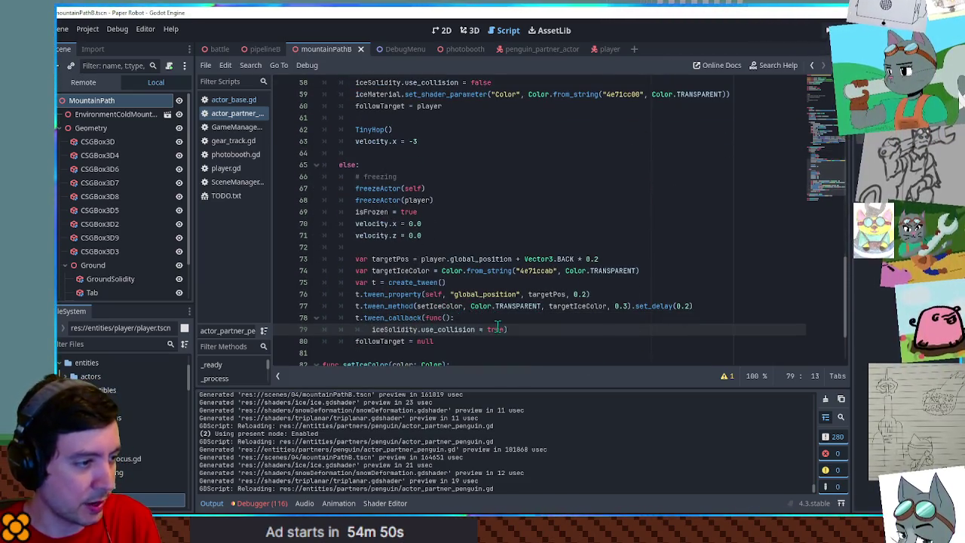
click(503, 329)
key(Return)
key(Return)
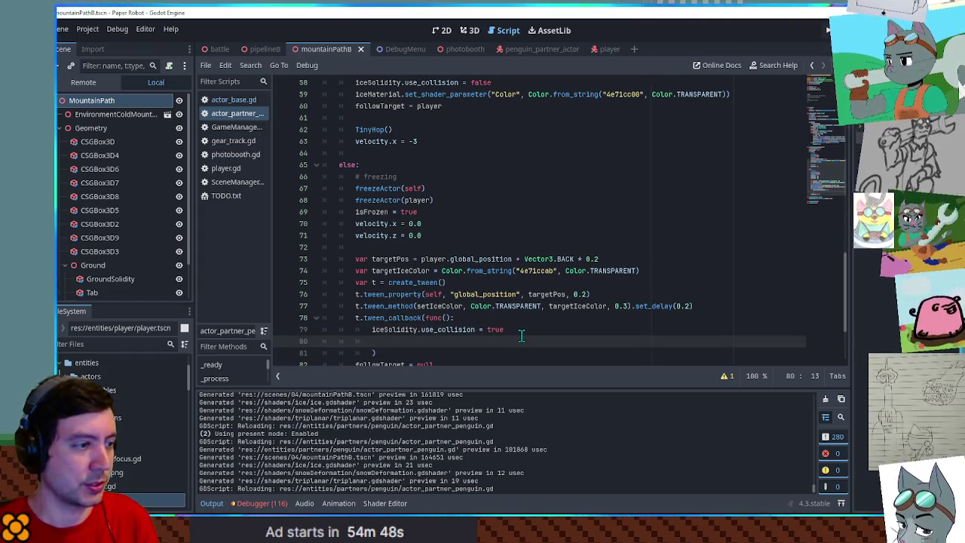
text(isInTransition = false)
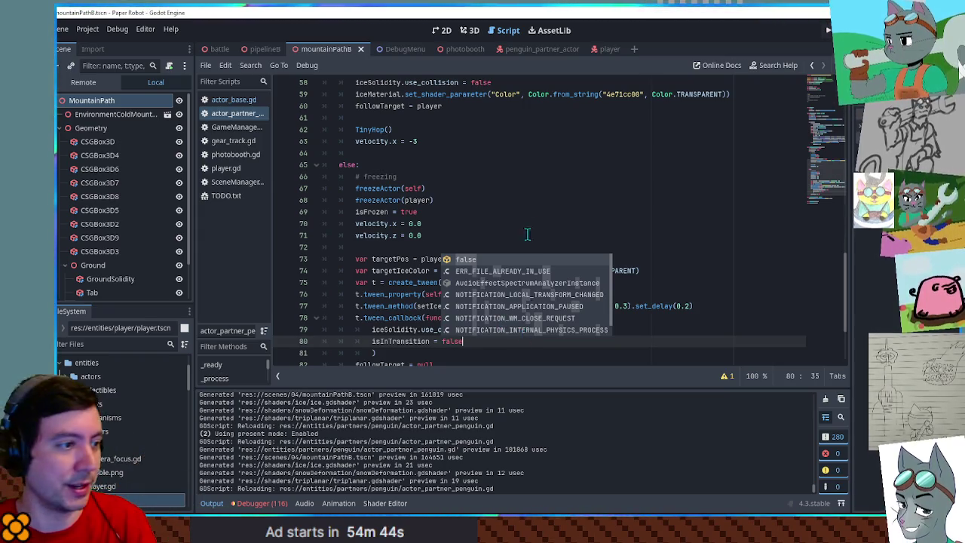
click(527, 178)
scroll(465, 241, up, 2)
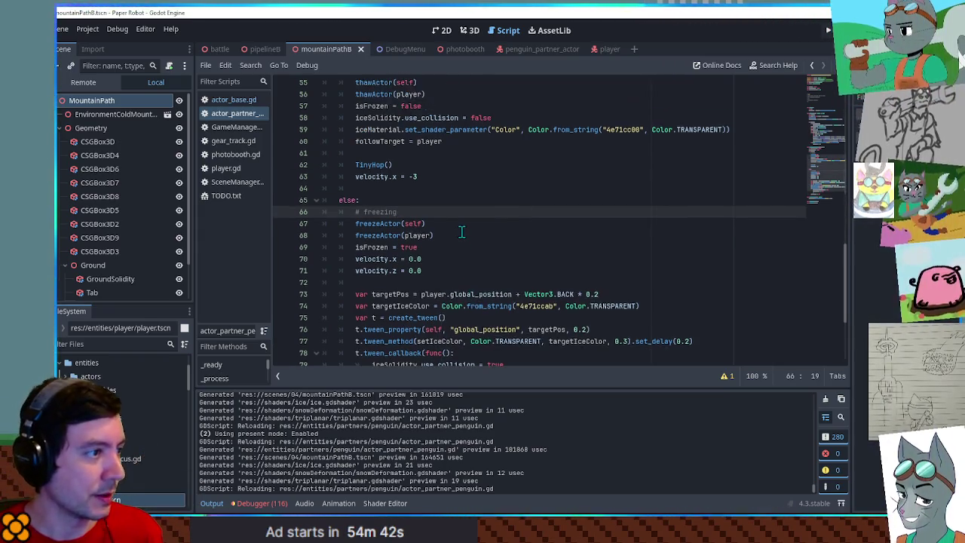
- In the thaw branch, await a 0.3-second get_tree().create_timer before clearing isInTransition, and save
click(440, 210)
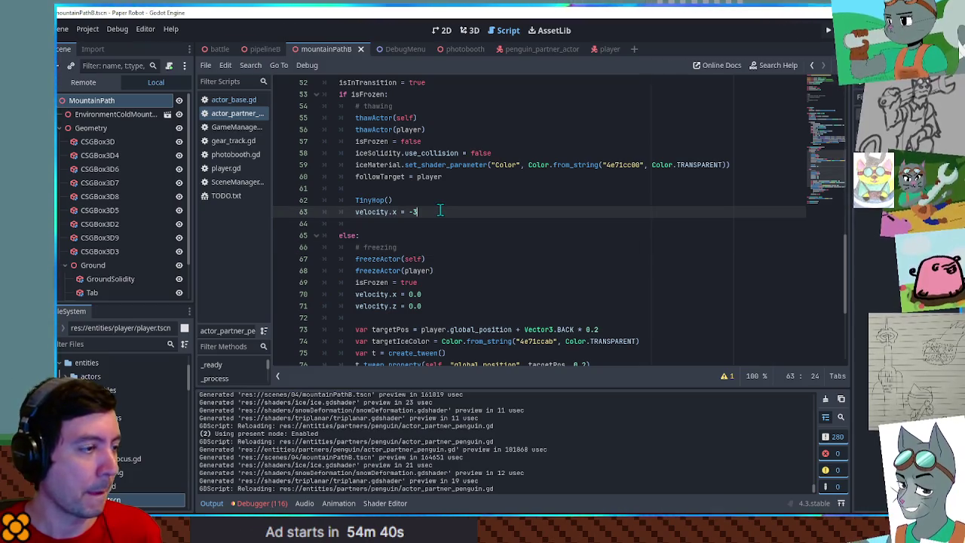
scroll(439, 211, down, 3)
scroll(438, 213, up, 3)
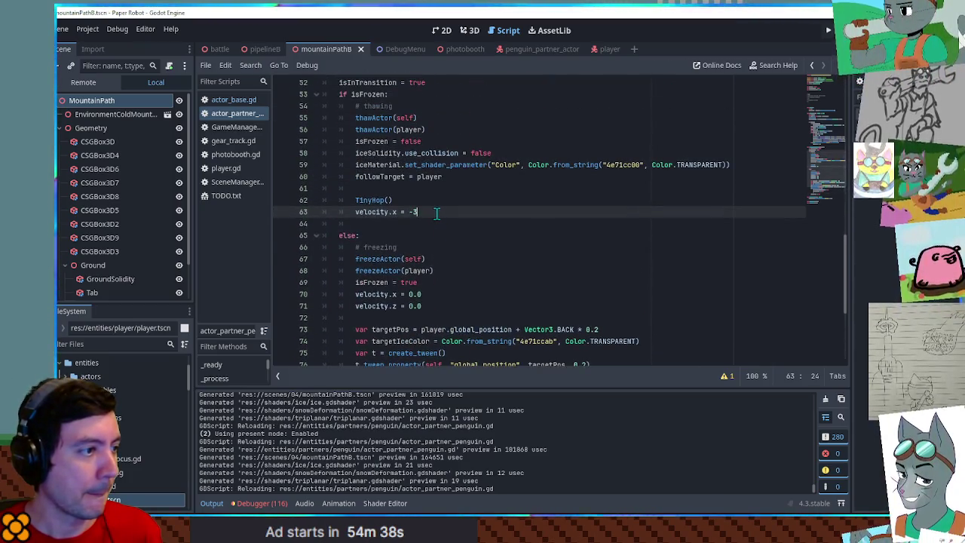
key(Return)
text(et_tree)
key(Return)
key(Home)
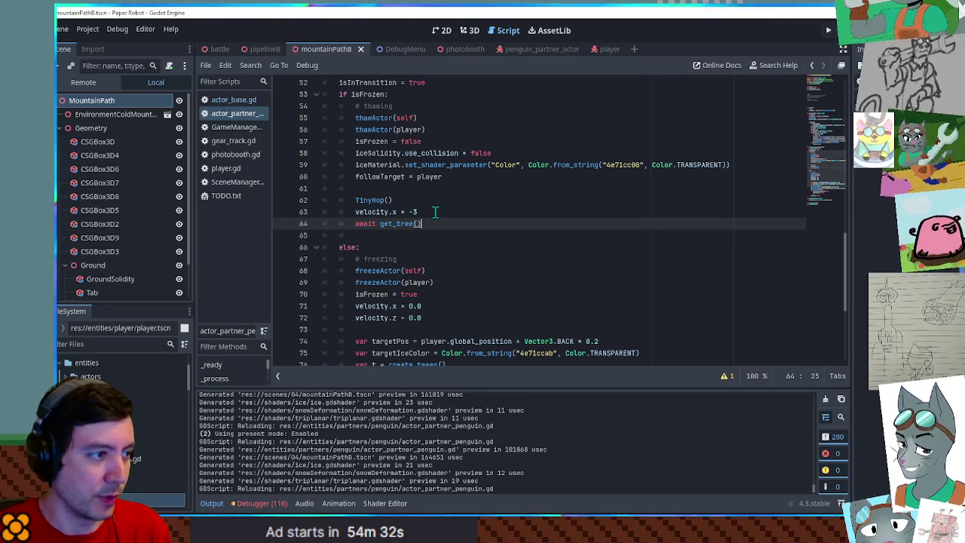
text(.create_)
key(Return)
text(0.3)
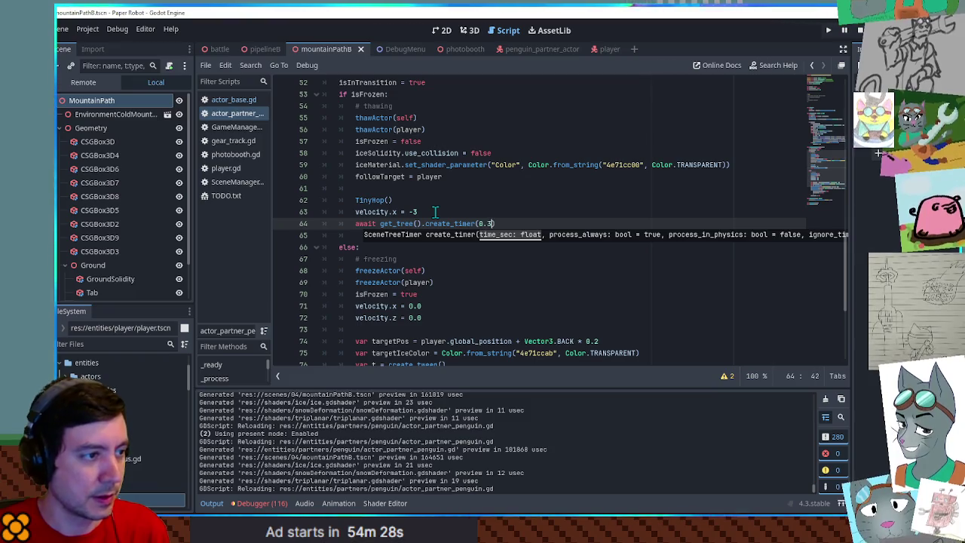
text())
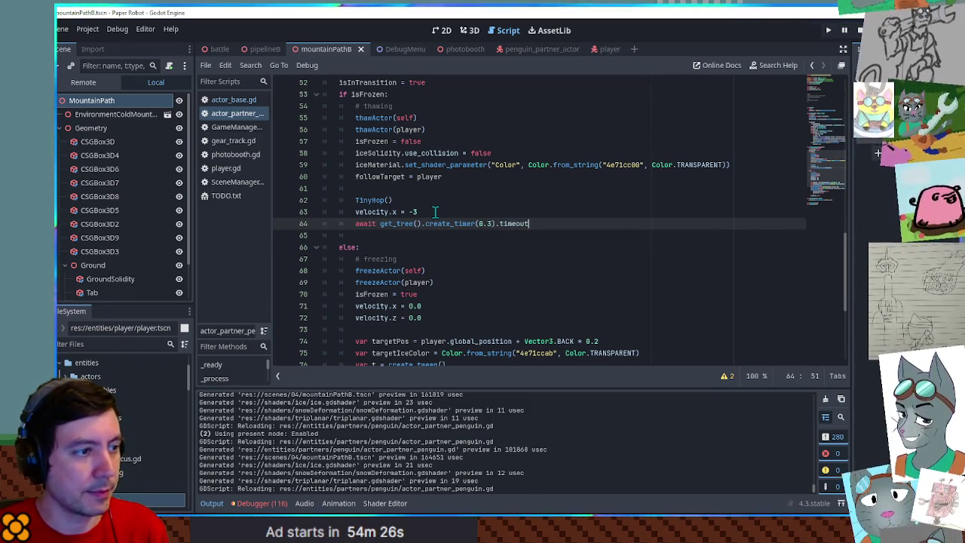
key(Return)
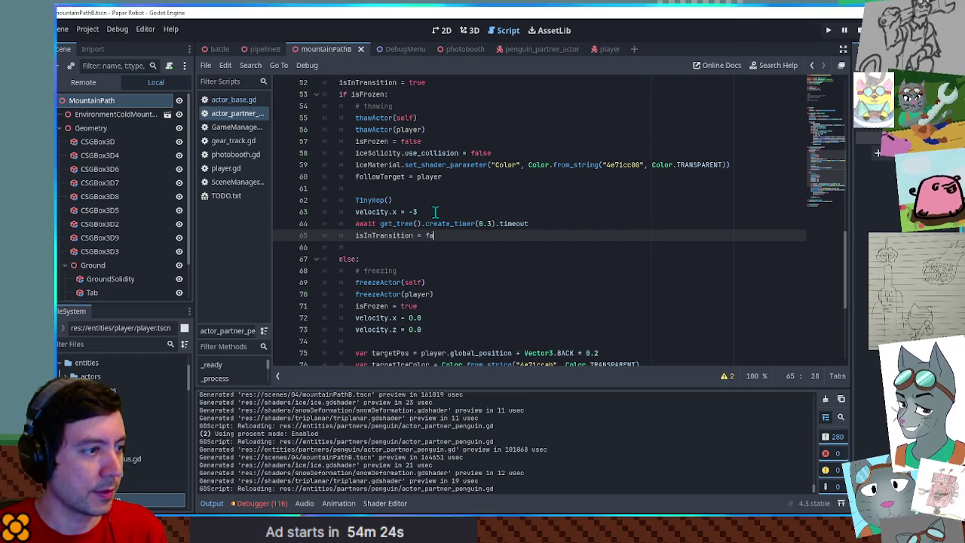
key(ctrl+s)
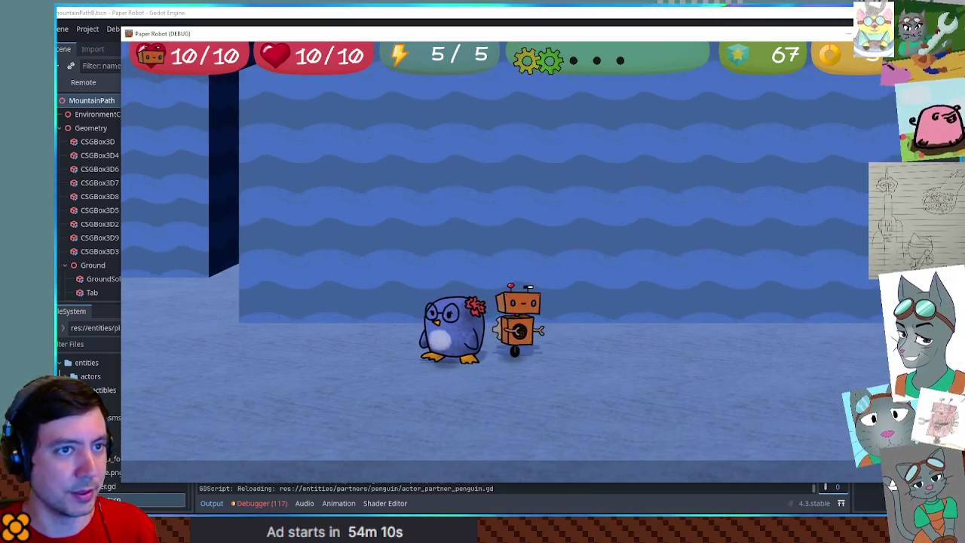
click(851, 28)
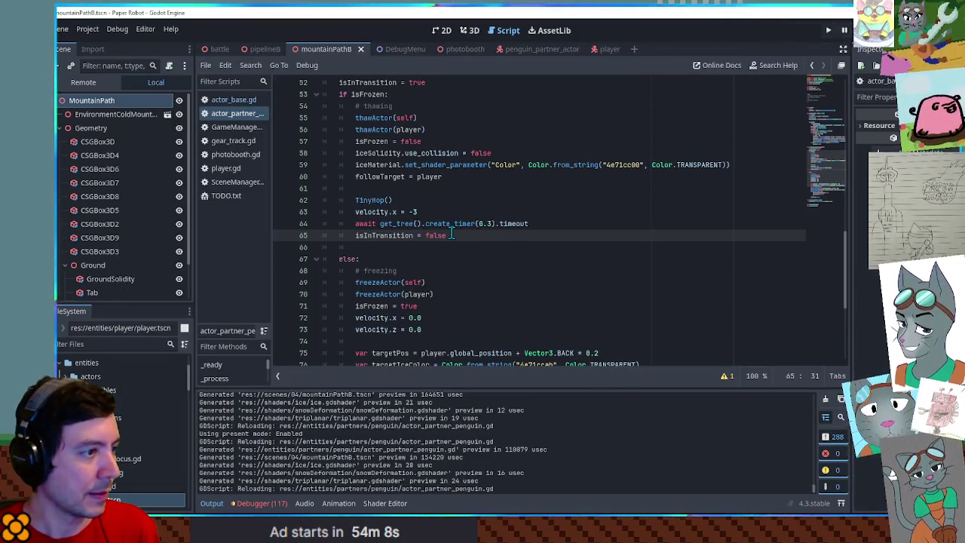
- Paste the freezing branch's tween lines after velocity.x = -3, then undo the paste
click(427, 212)
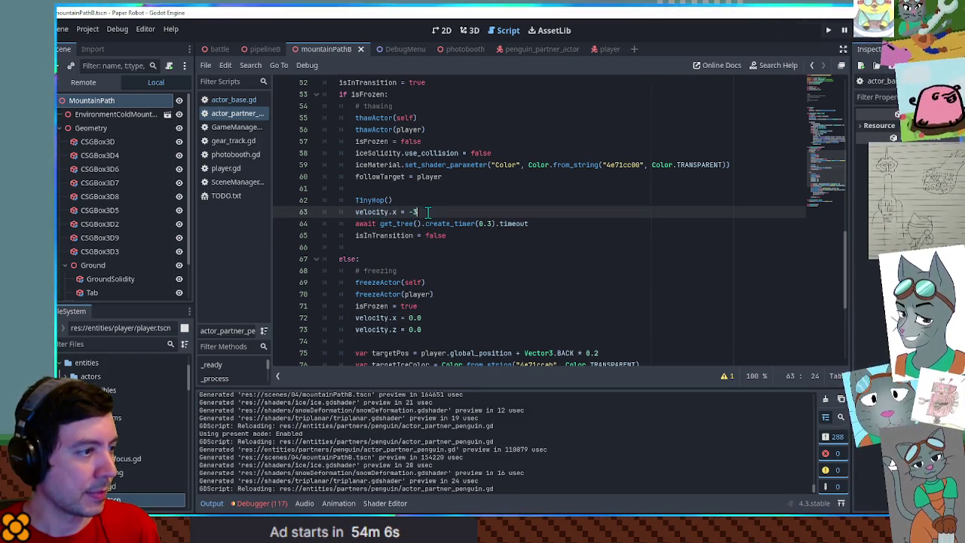
scroll(427, 212, down, 4)
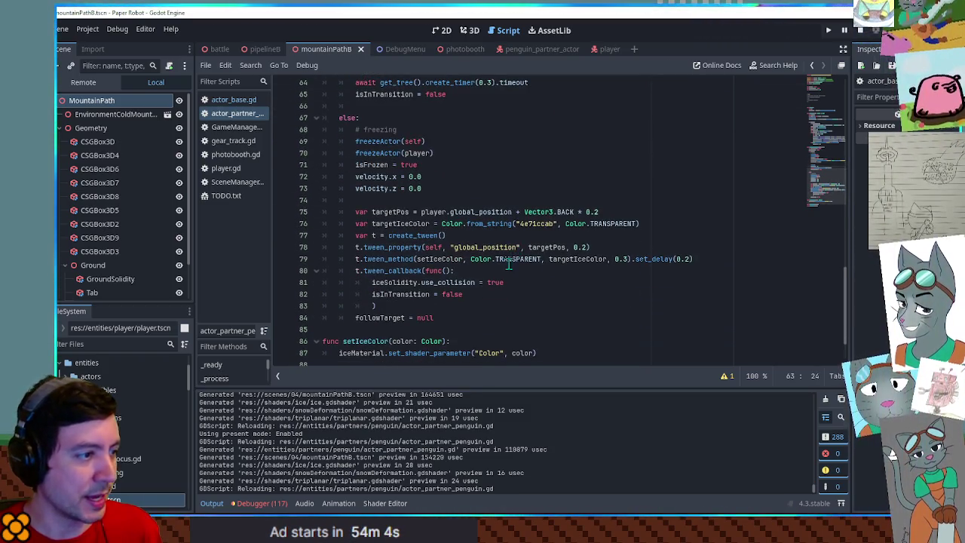
drag(653, 249, 699, 230)
key(ctrl+c)
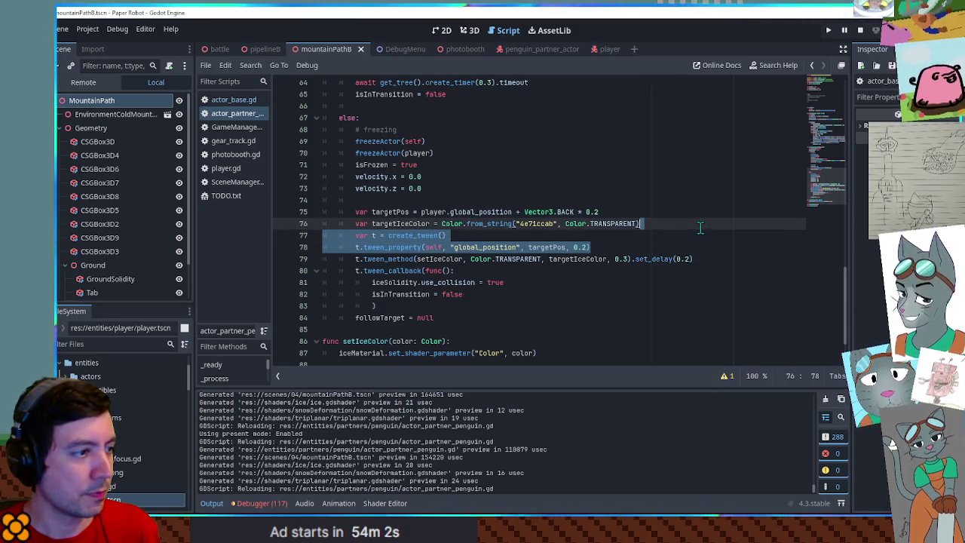
scroll(487, 198, up, 2)
click(527, 142)
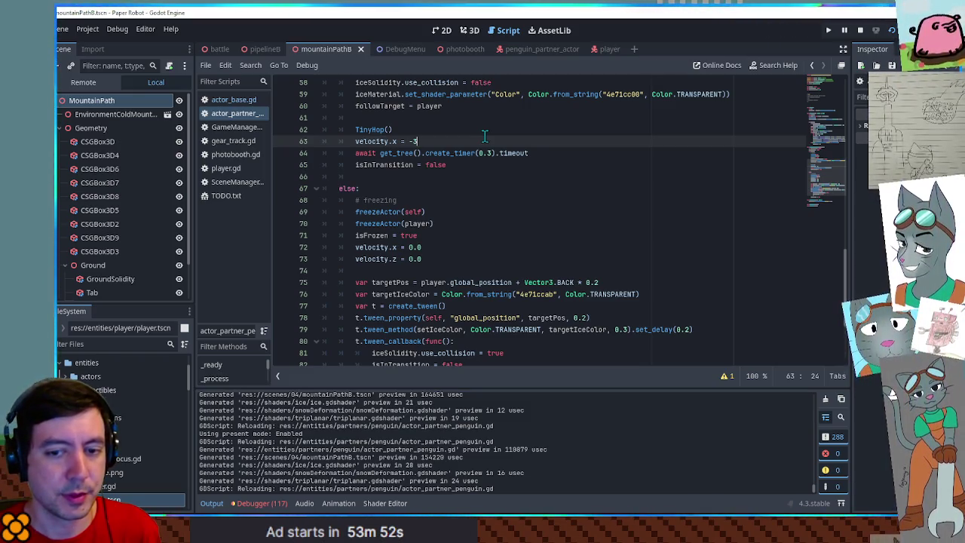
key(Return)
key(ctrl+v)
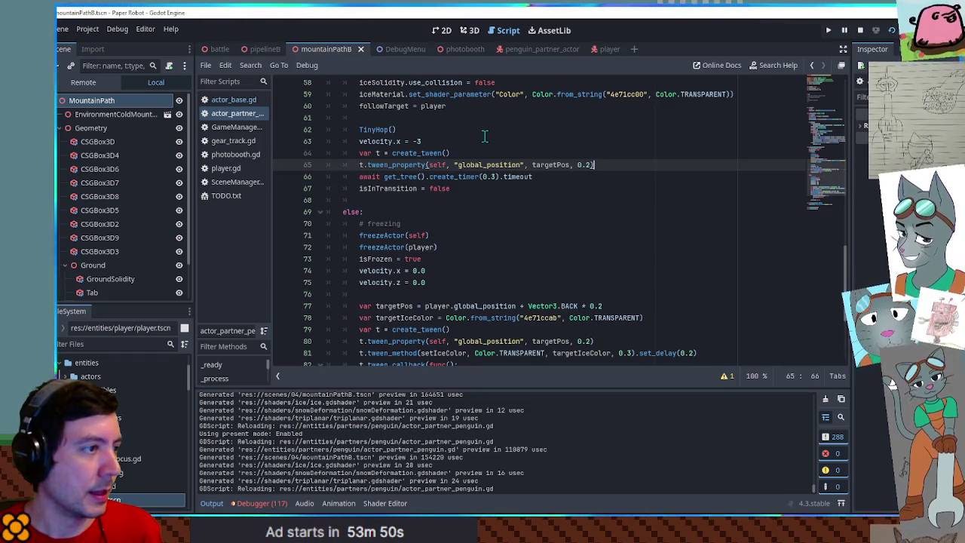
key(ctrl+z)
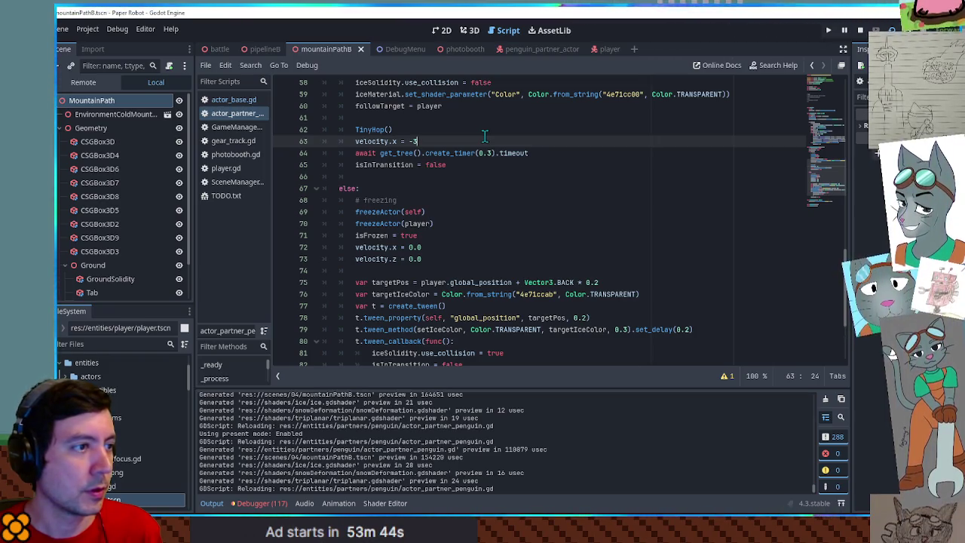
- Delete the 'velocity.x = -3' line from the thaw branch
scroll(556, 178, up, 4)
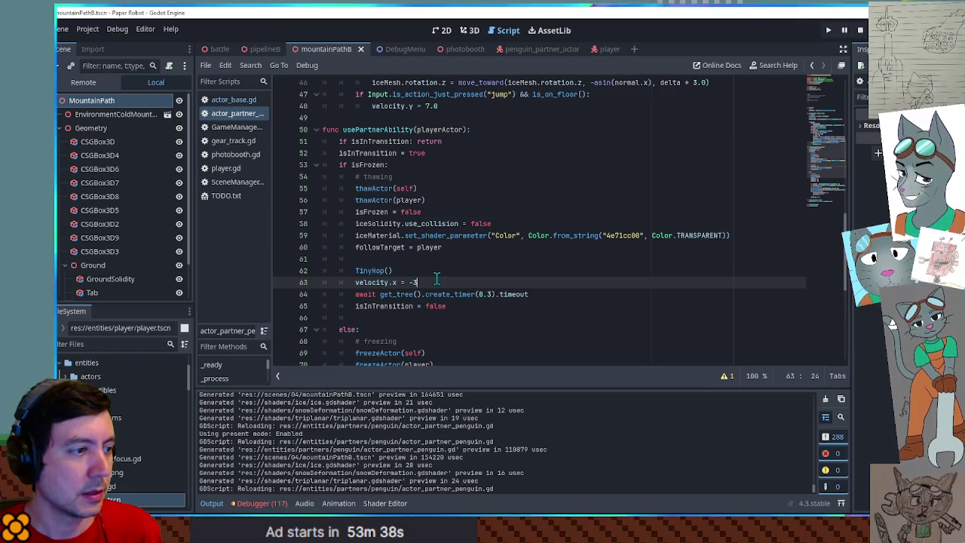
key(shift+Up)
key(BackSpace)
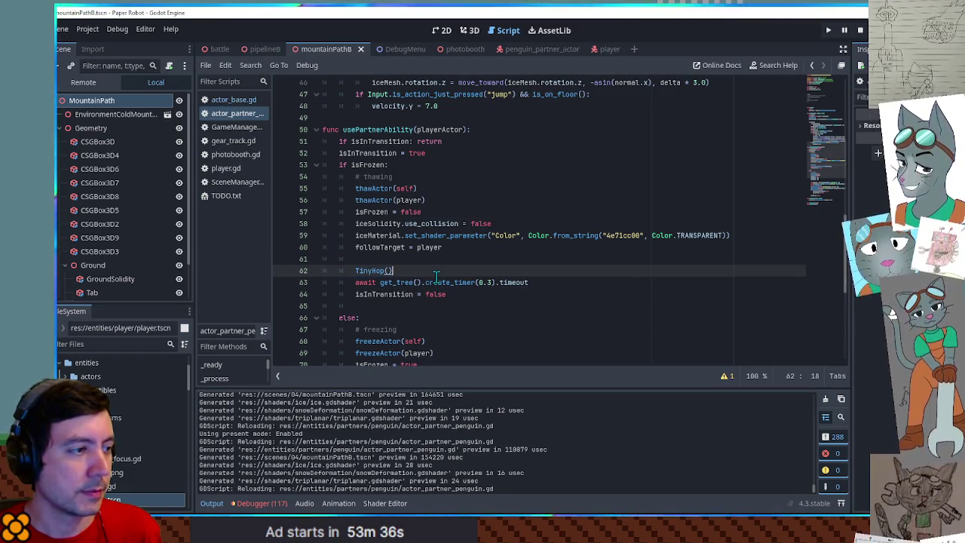
scroll(445, 274, up, 7)
click(363, 189)
scroll(363, 188, down, 3)
scroll(370, 235, up, 2)
scroll(371, 235, down, 2)
click(422, 233)
- After the floor-jump check, add 'else: if isInTransition: velocity.x = -3' in _process
click(468, 244)
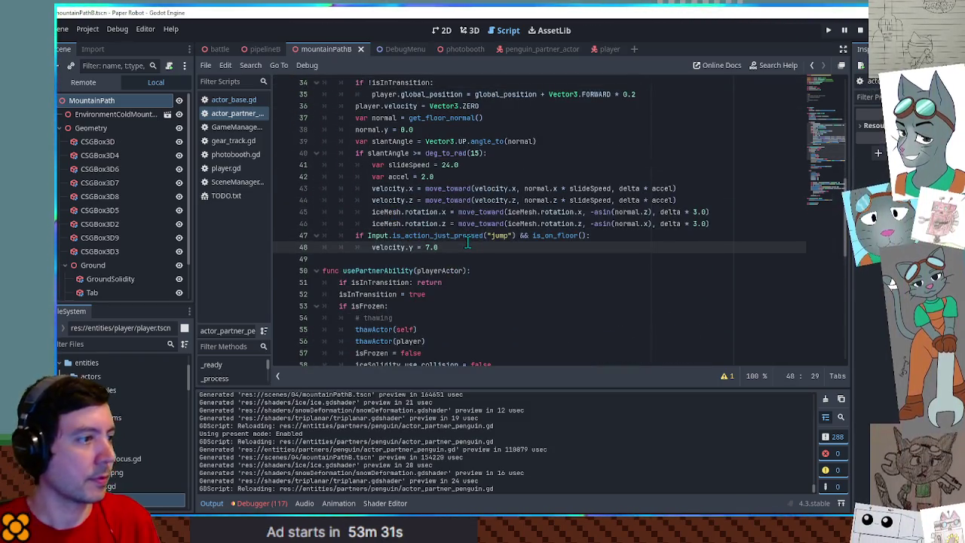
key(Return)
key(BackSpace)
key(BackSpace)
text(else:)
key(Return)
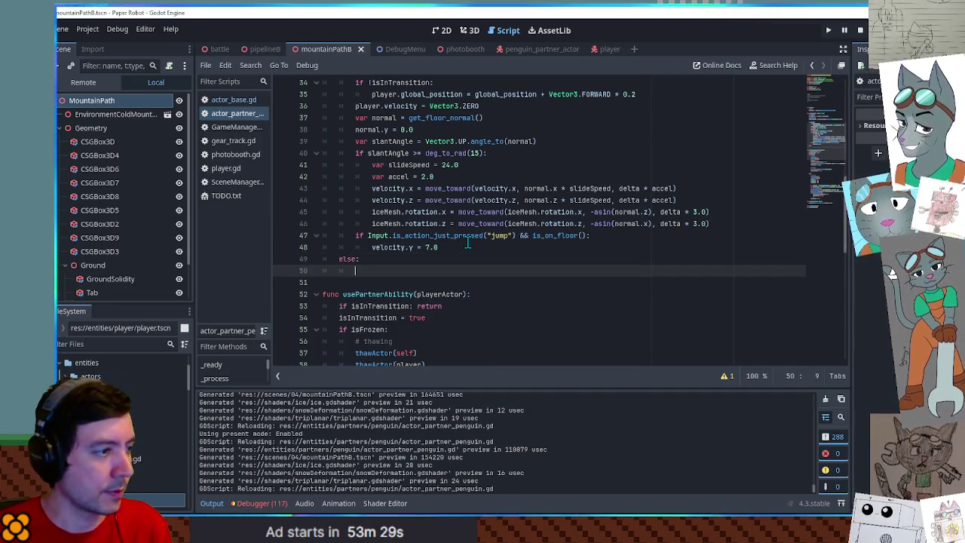
text(if IsInTransition:)
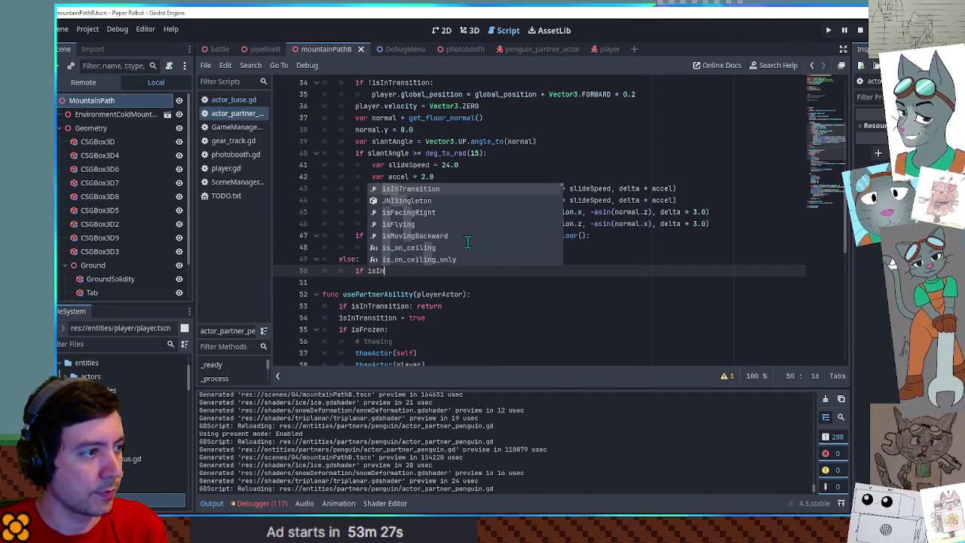
key(Return)
text(velocity.x = -3)
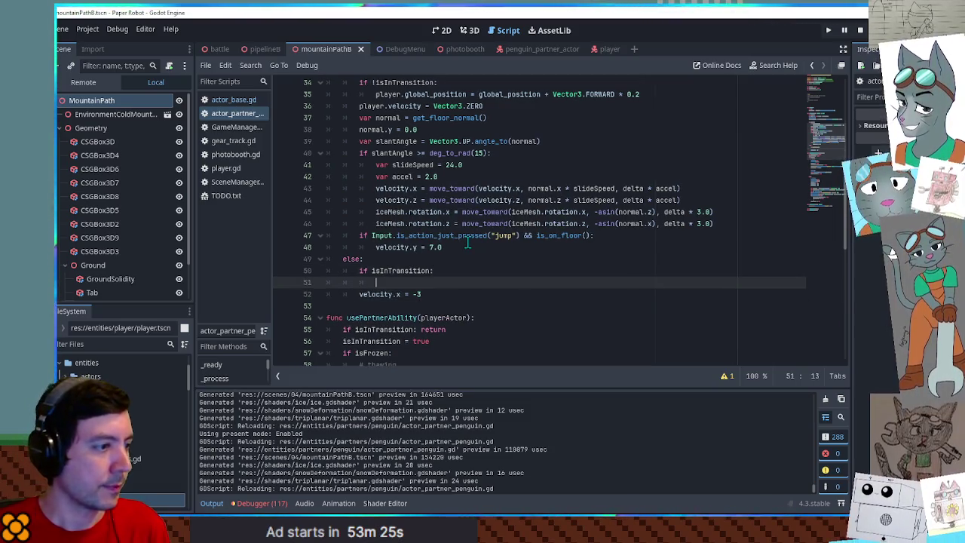
key(Home)
- Run the game, trigger the penguin's freeze/thaw ability, then close it
key(F5)
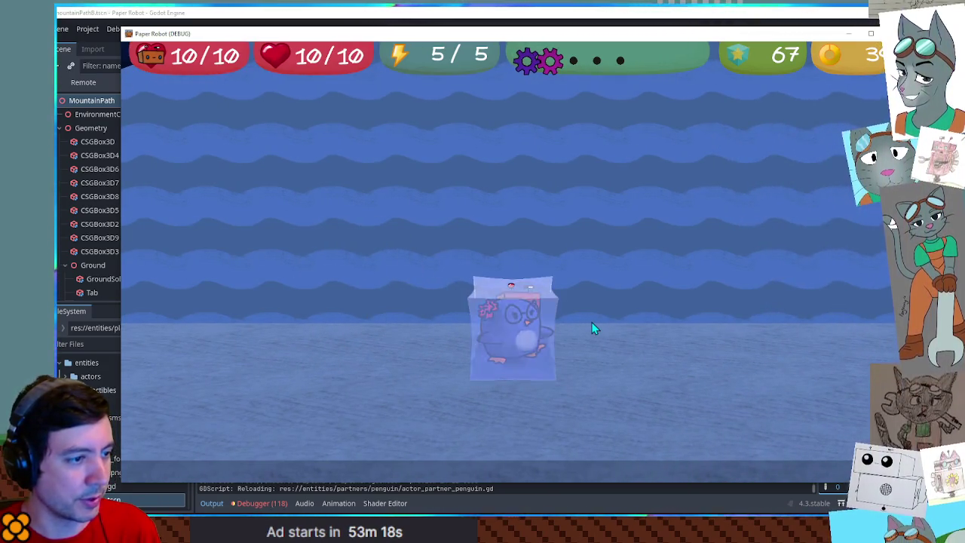
key(Left)
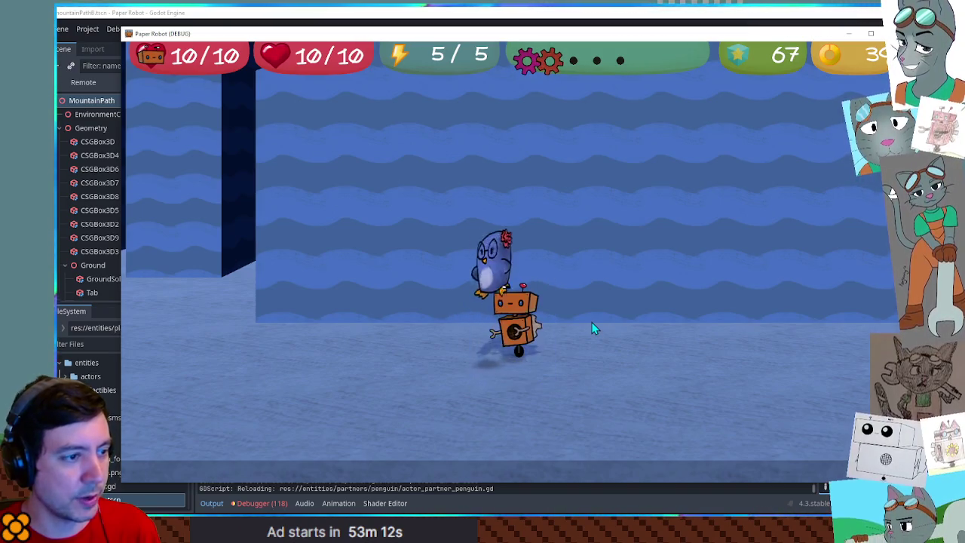
key(F8)
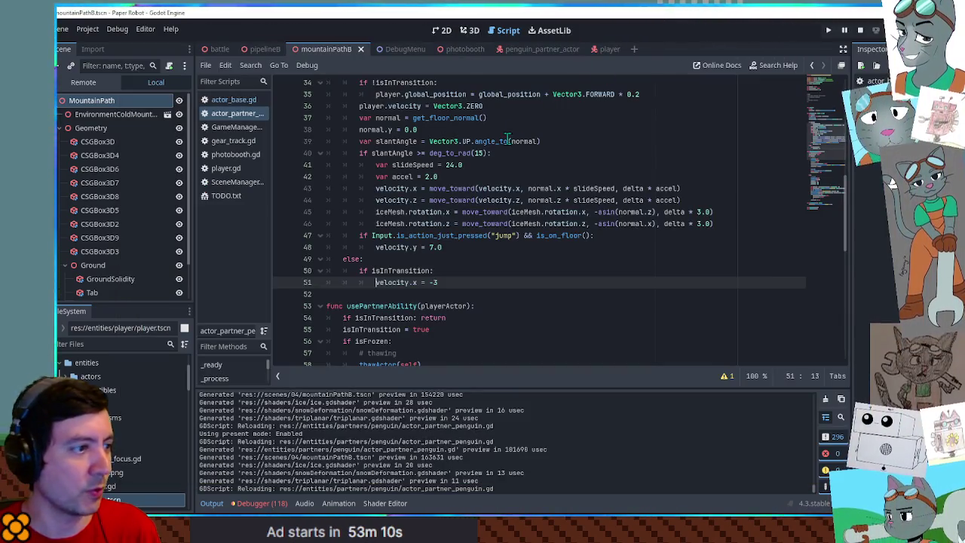
- Change line 51 to 'velocity.x = -3.0 if player.isFacingRight else -3.0' and run the game
click(433, 282)
text(-)
click(445, 283)
text(.0 if)
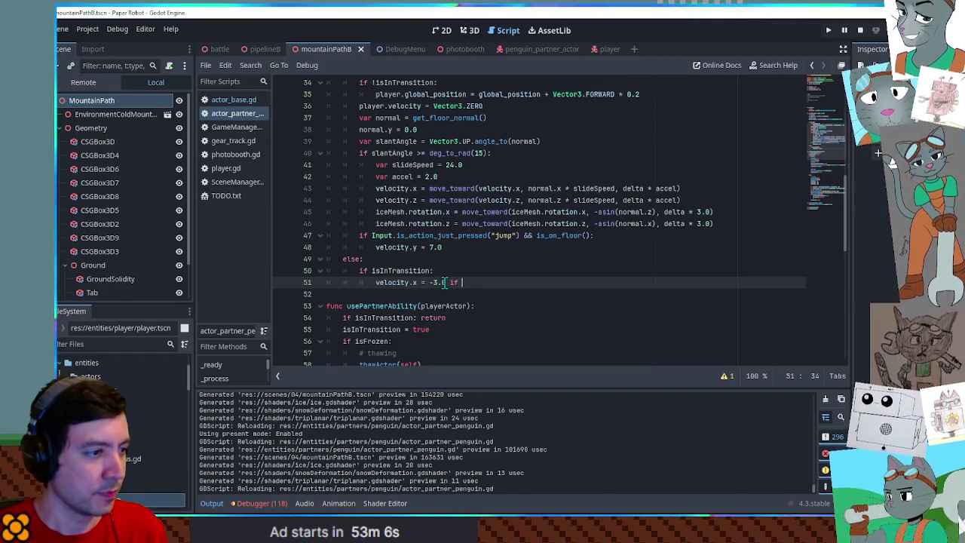
text( player)
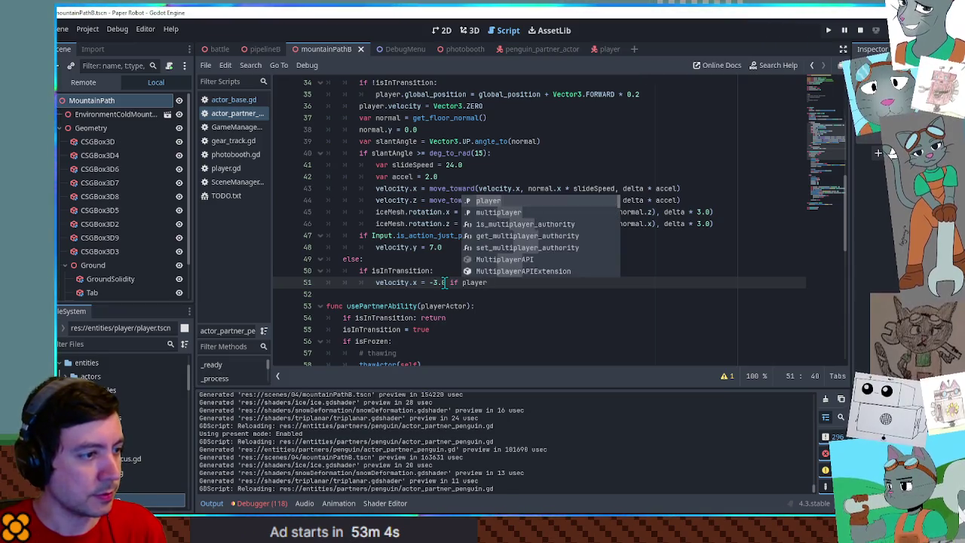
text(.isFace)
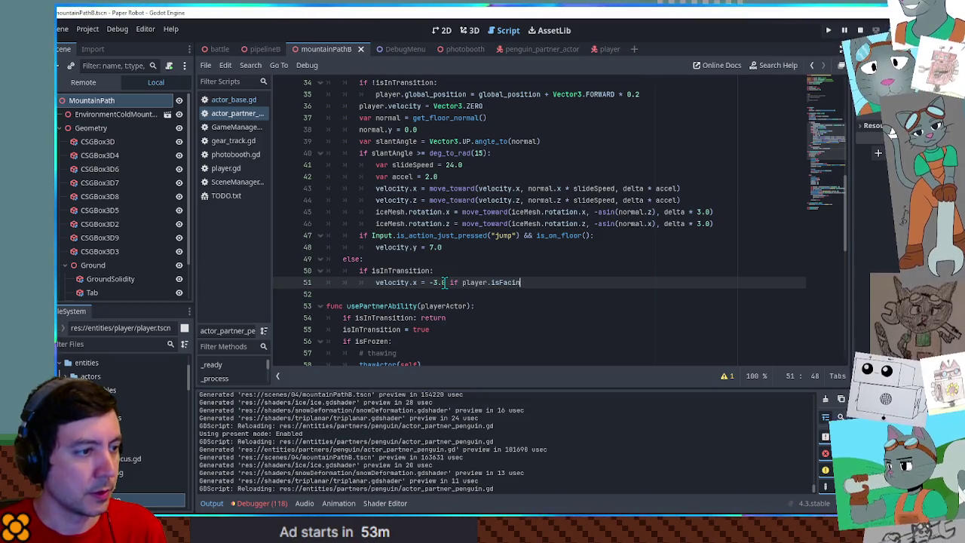
text(gRight else -3.0)
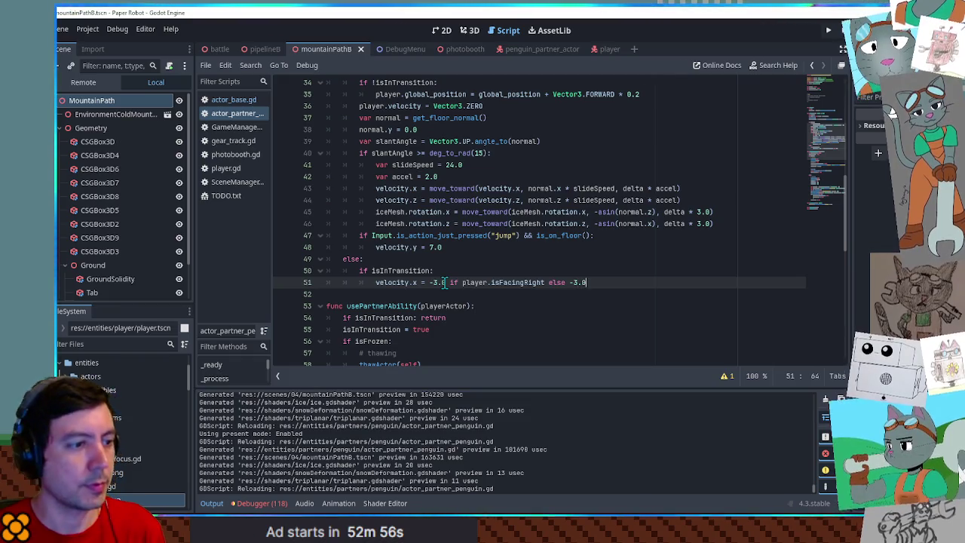
double_click(513, 281)
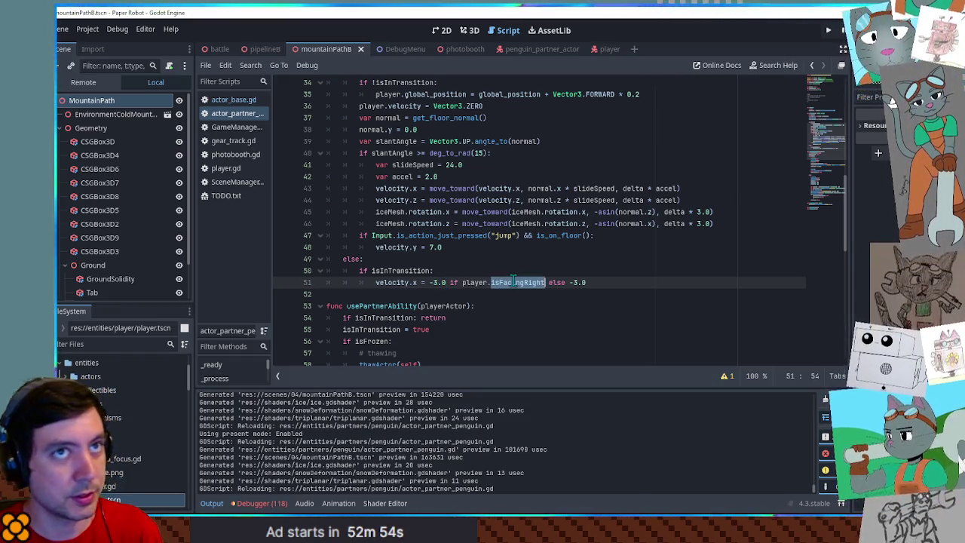
click(569, 282)
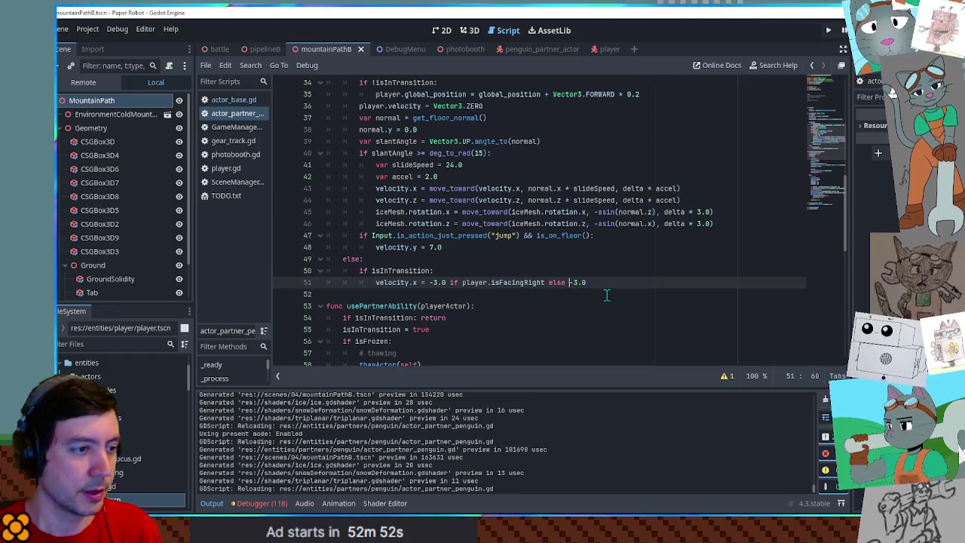
key(F5)
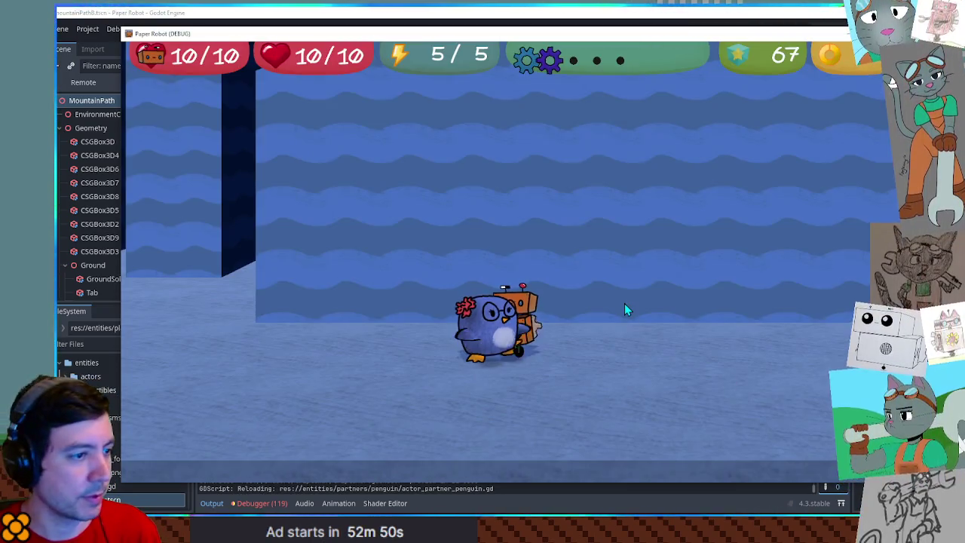
- Walk the robot left and right and jump onto the higher ledge with the penguin following
key(Left)
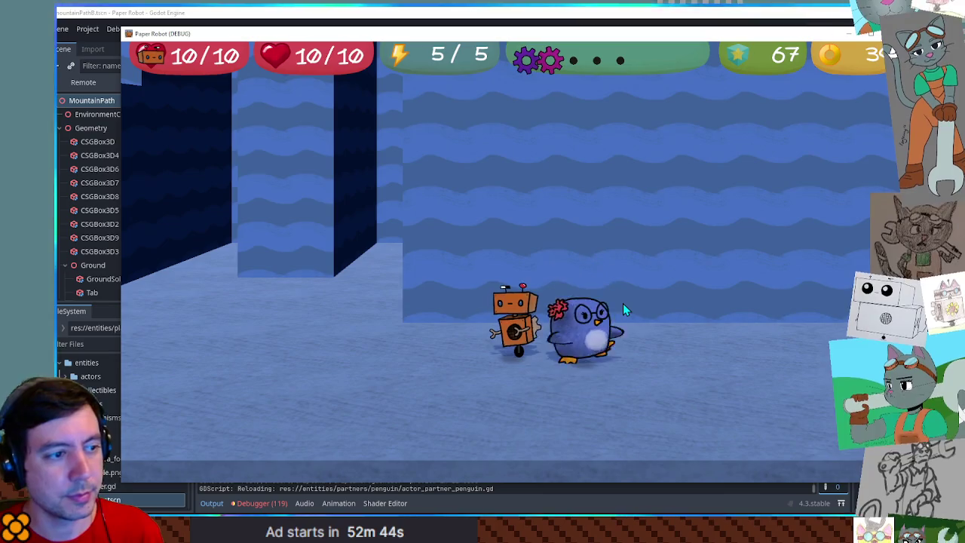
key(Right)
key(Right)
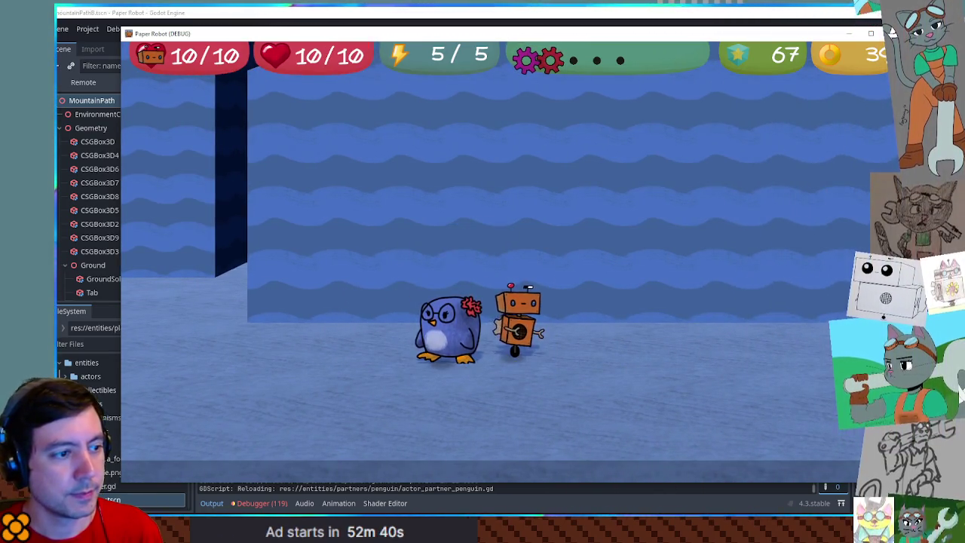
key(Right)
key(Right)
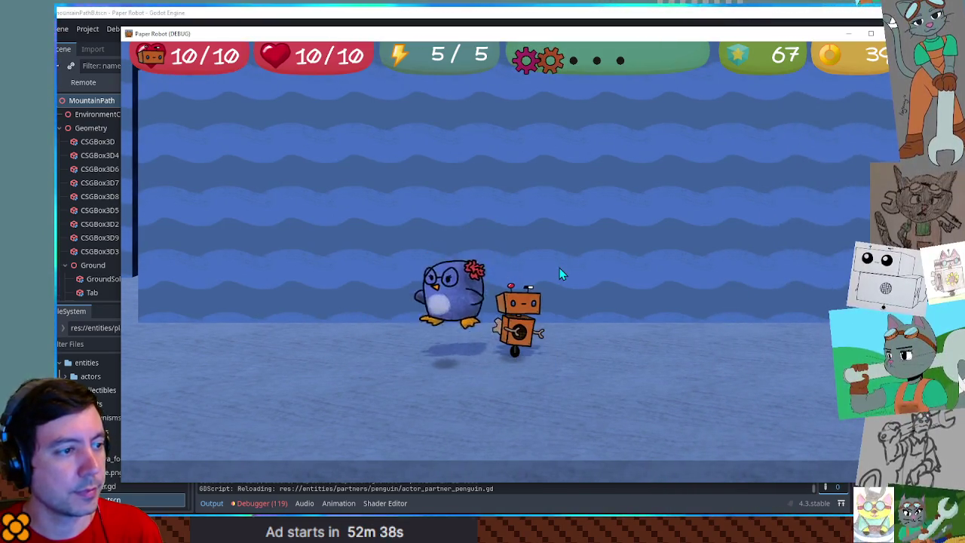
key(Left)
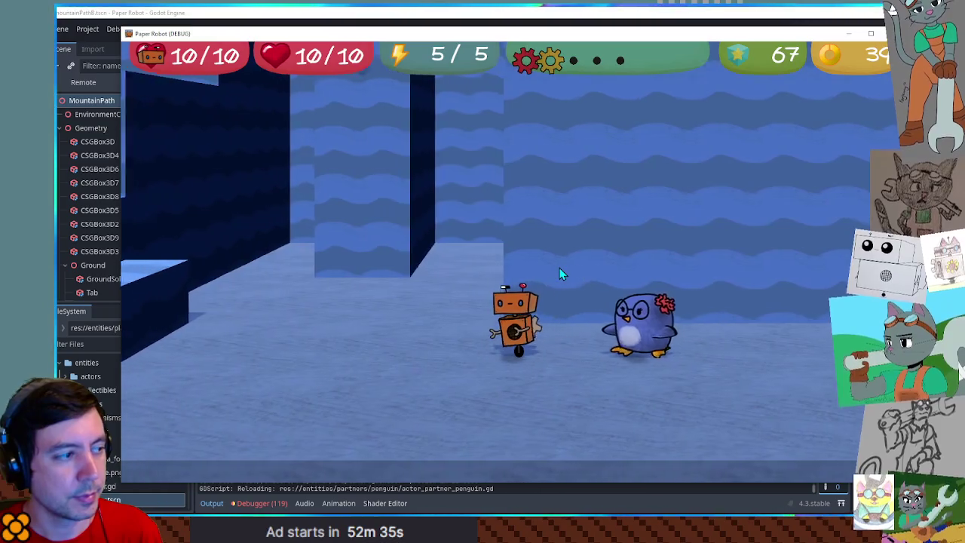
key(Up)
key(space)
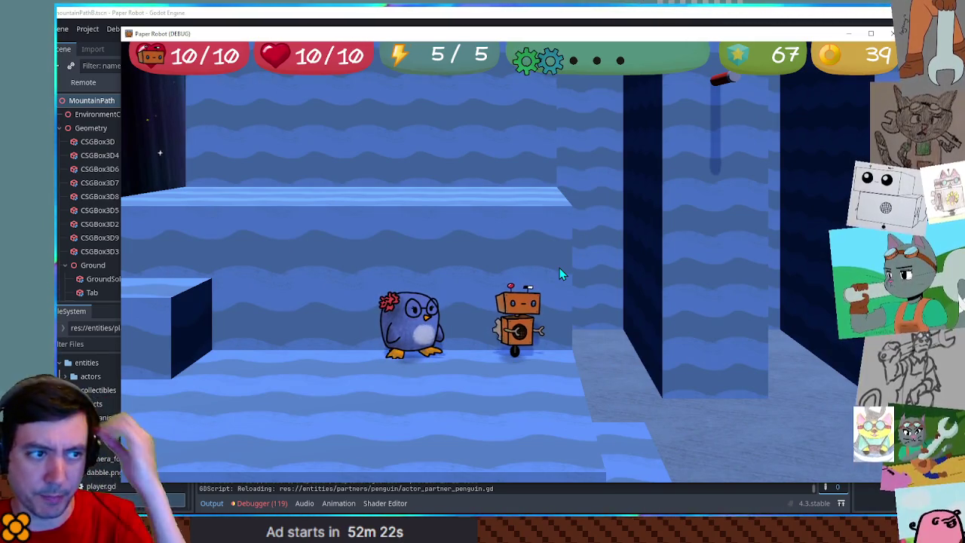
key(space)
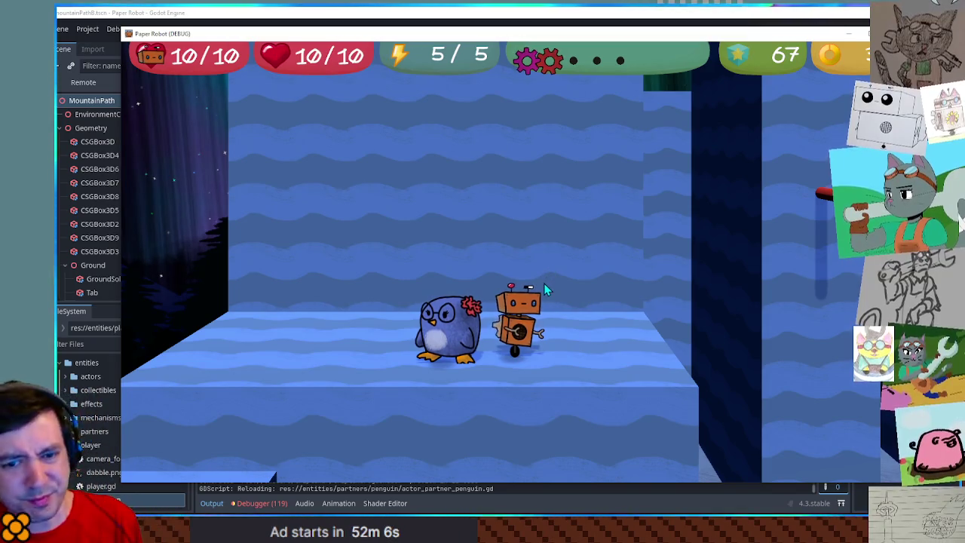
- Stop the game and open the penguin_partner_actor scene in the 3D view
key(F8)
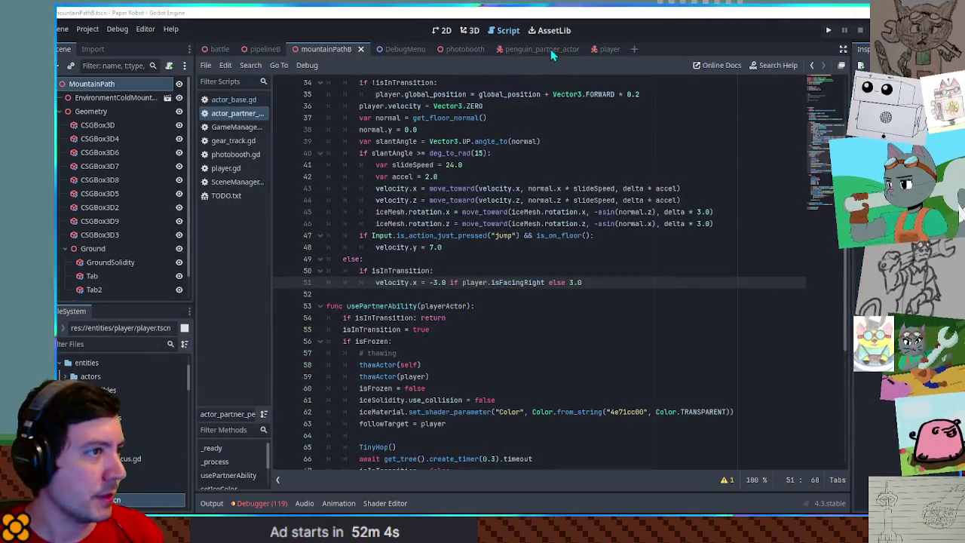
click(550, 48)
click(473, 32)
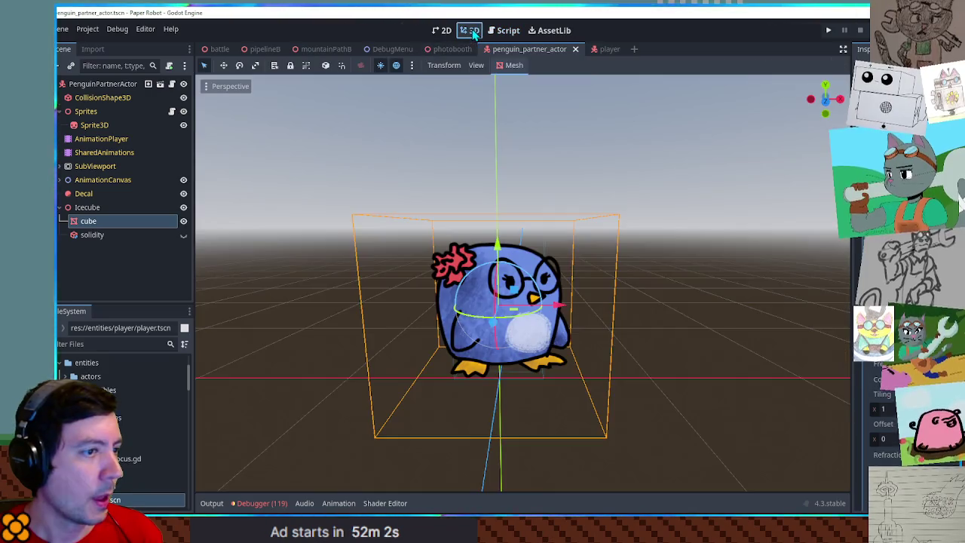
- Briefly show and re-hide the solidity node, deselect the ice cube, and orbit around the penguin
click(188, 238)
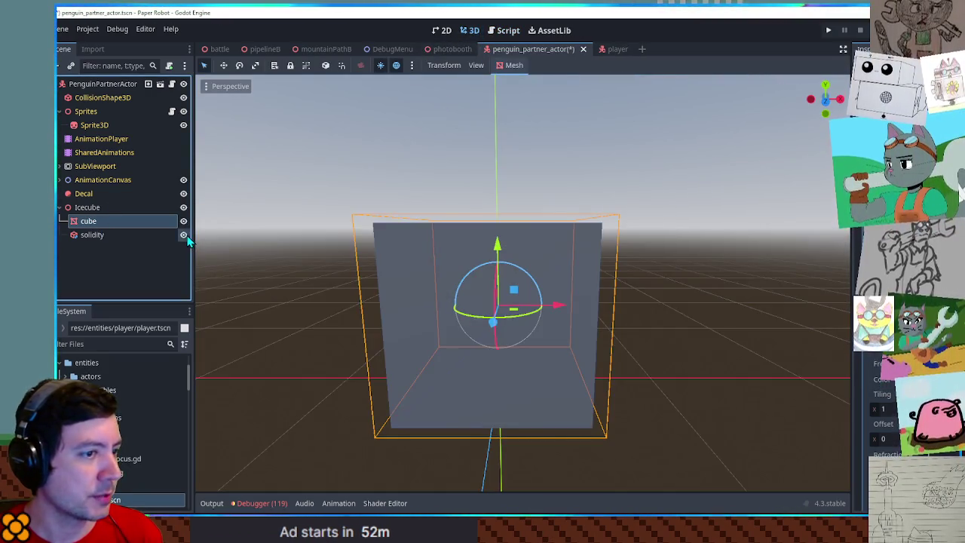
click(187, 238)
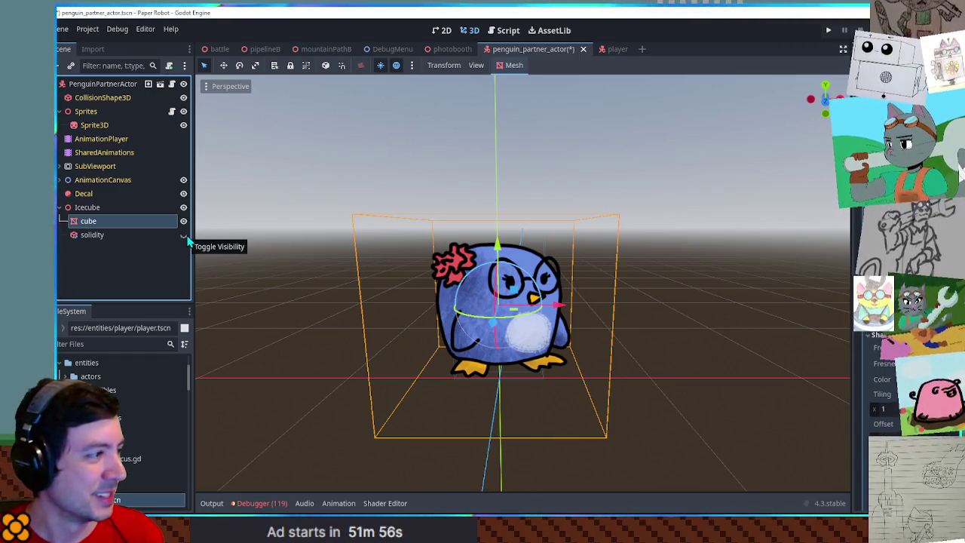
click(236, 240)
mouse_move(244, 239)
mouse_down()
mouse_move(377, 291)
mouse_move(248, 237)
mouse_move(395, 247)
mouse_move(291, 229)
mouse_move(333, 279)
mouse_up()
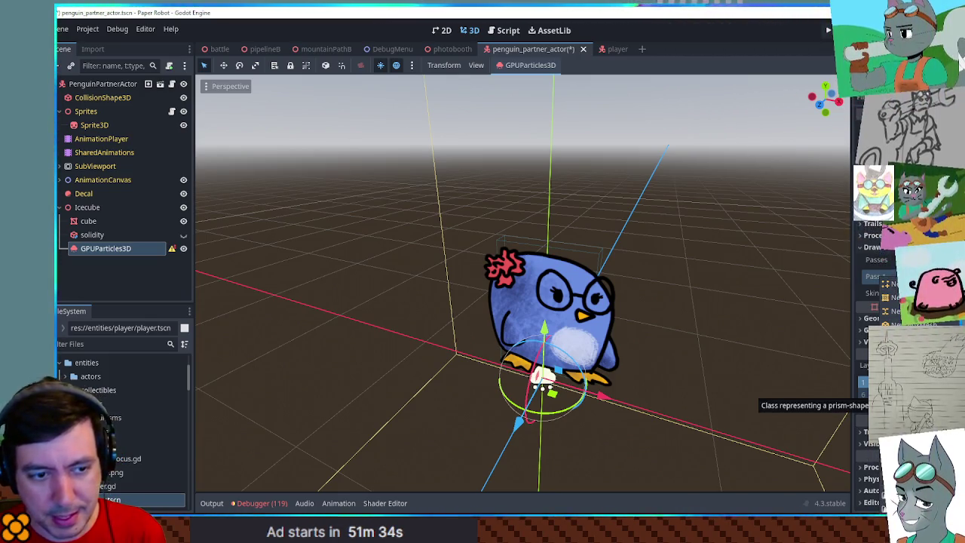
- Orbit and zoom the view to inspect the prism particle mesh from new angles
mouse_move(700, 430)
mouse_down()
mouse_move(732, 377)
mouse_move(700, 387)
mouse_up()
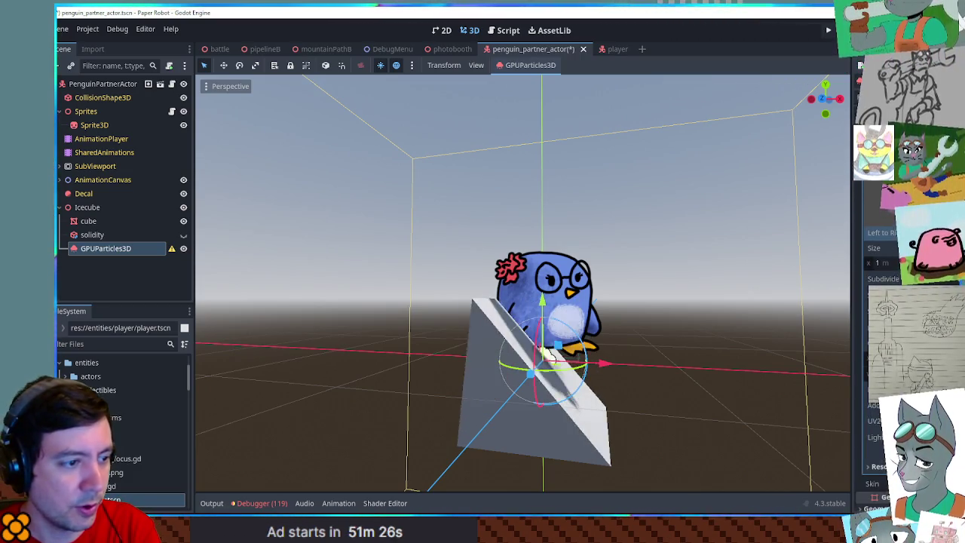
mouse_move(751, 304)
mouse_down()
mouse_move(689, 302)
mouse_move(768, 289)
mouse_up()
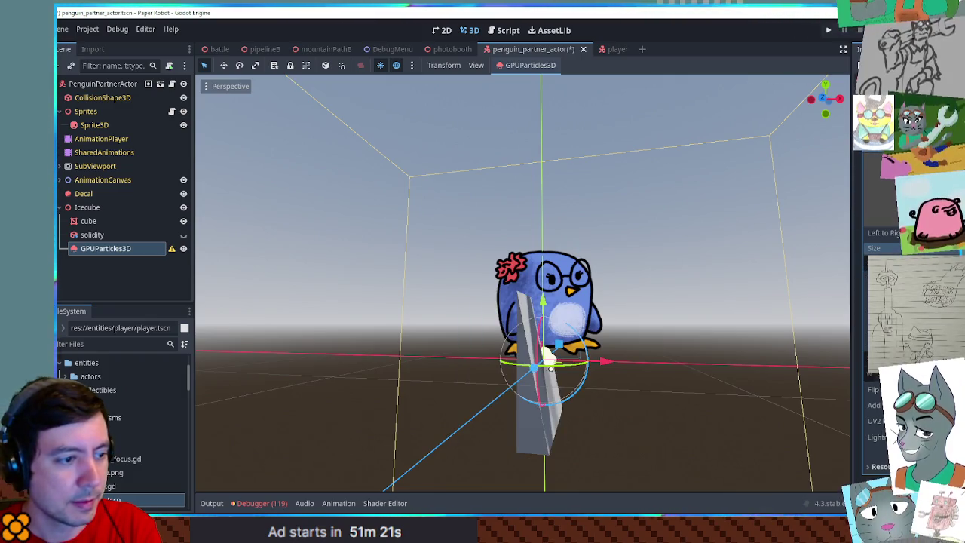
drag(699, 276, 596, 265)
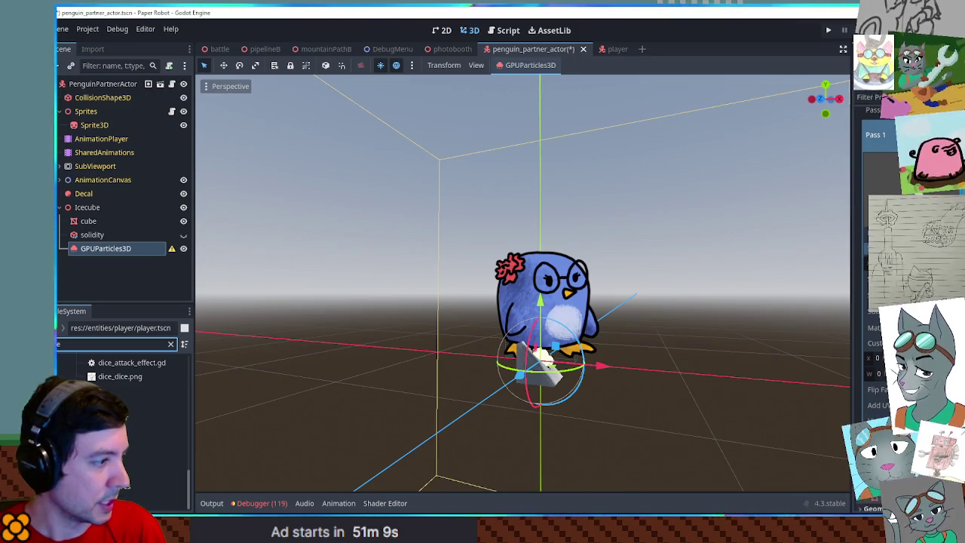
- Orbit around the penguin and switch to the front orthogonal view
drag(619, 370, 630, 375)
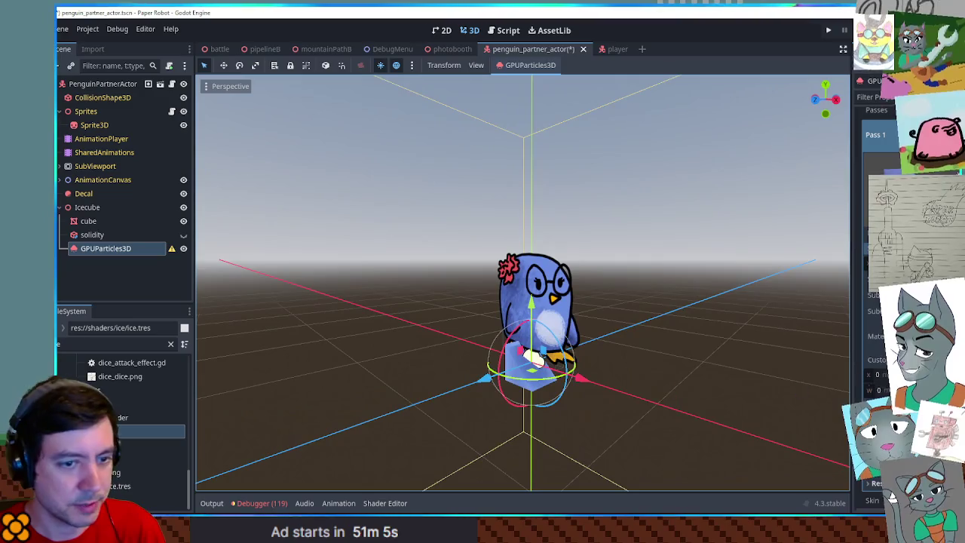
mouse_move(667, 300)
mouse_down()
mouse_move(762, 291)
mouse_move(614, 310)
mouse_up()
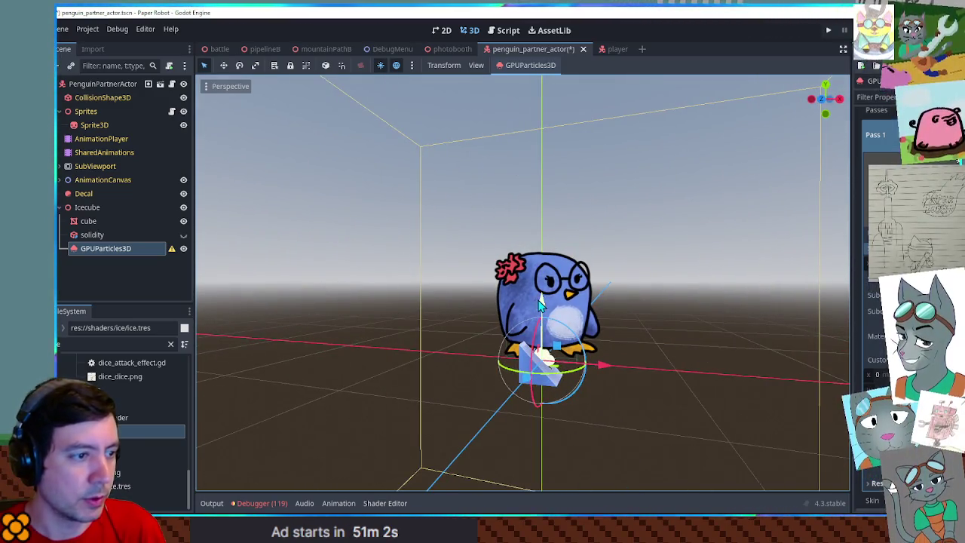
mouse_move(700, 284)
mouse_down()
mouse_move(715, 328)
mouse_move(621, 287)
mouse_move(641, 290)
mouse_up()
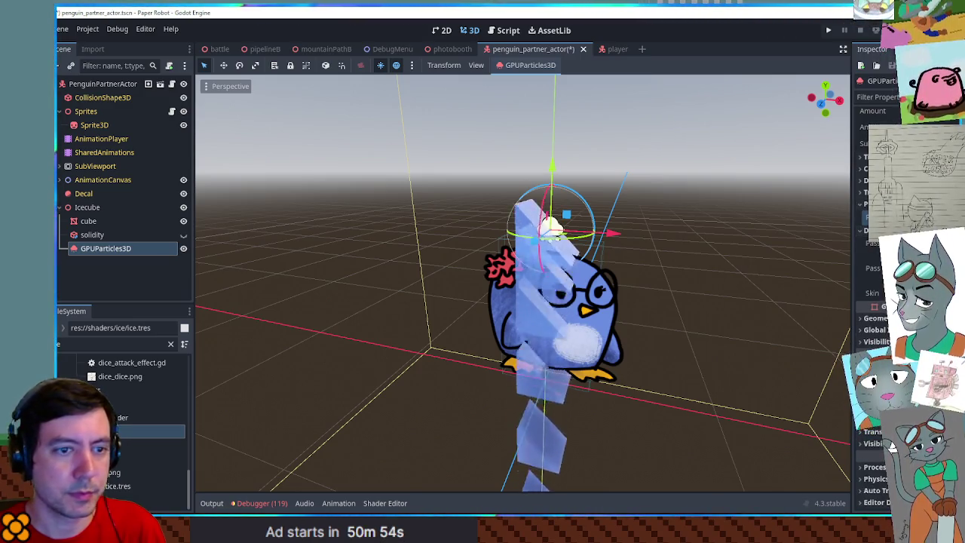
drag(641, 290, 757, 258)
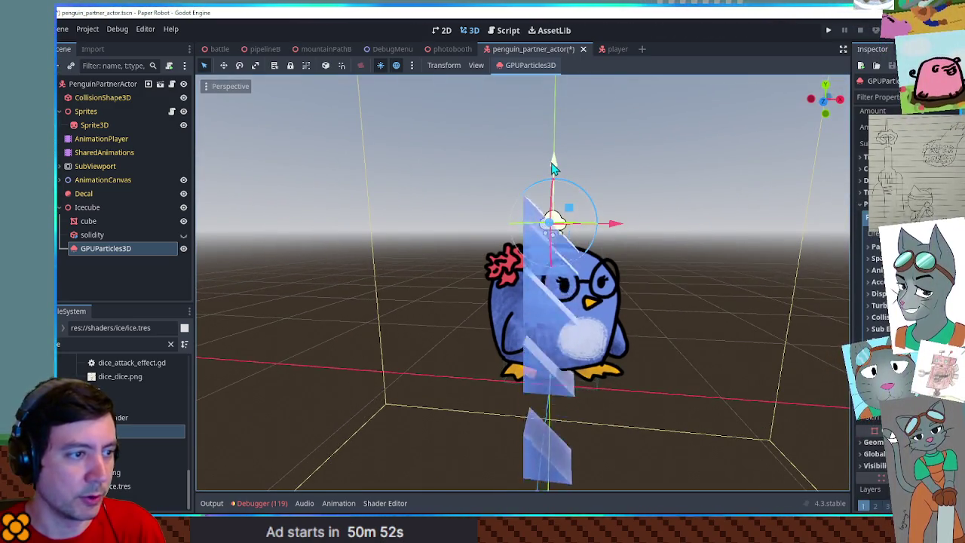
key(KP_1)
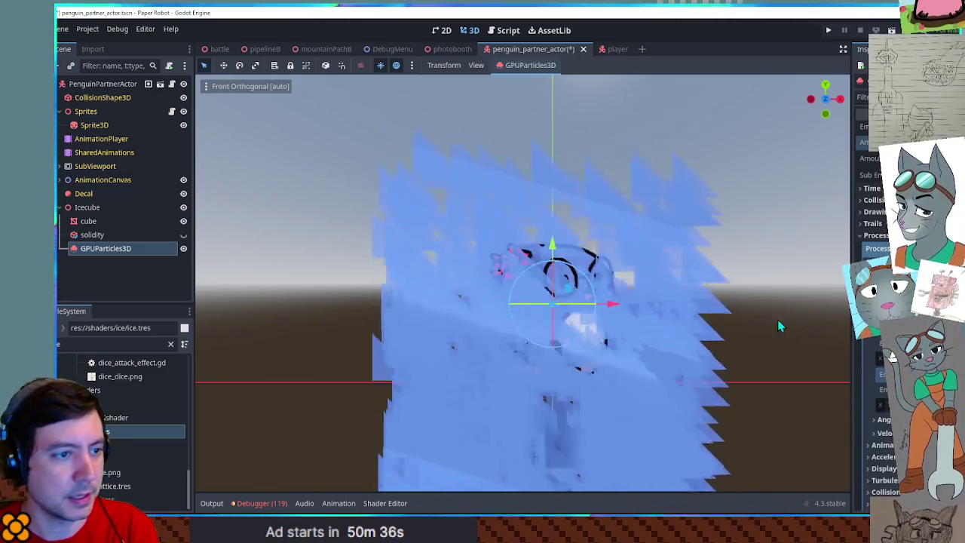
- Look down on the emitting ice shards, return to front view, and select GPUParticles3D
scroll(747, 305, down, 2)
mouse_move(739, 295)
mouse_down()
mouse_move(574, 448)
mouse_move(588, 464)
mouse_move(573, 362)
mouse_up()
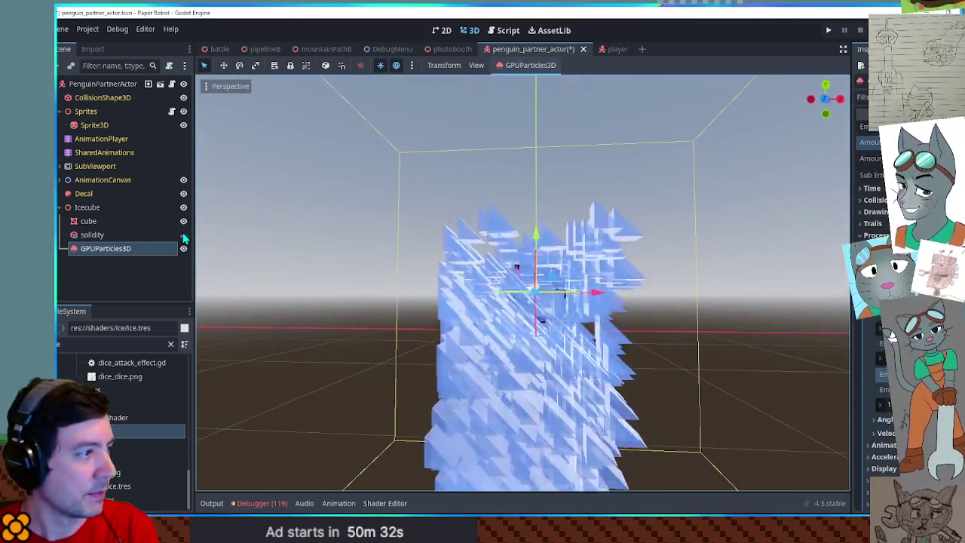
scroll(558, 347, up, 4)
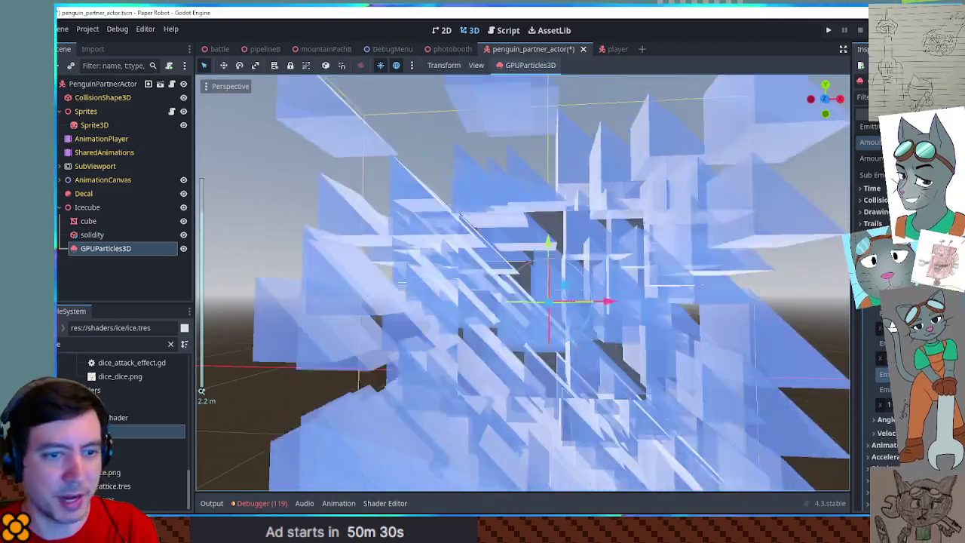
key(KP_1)
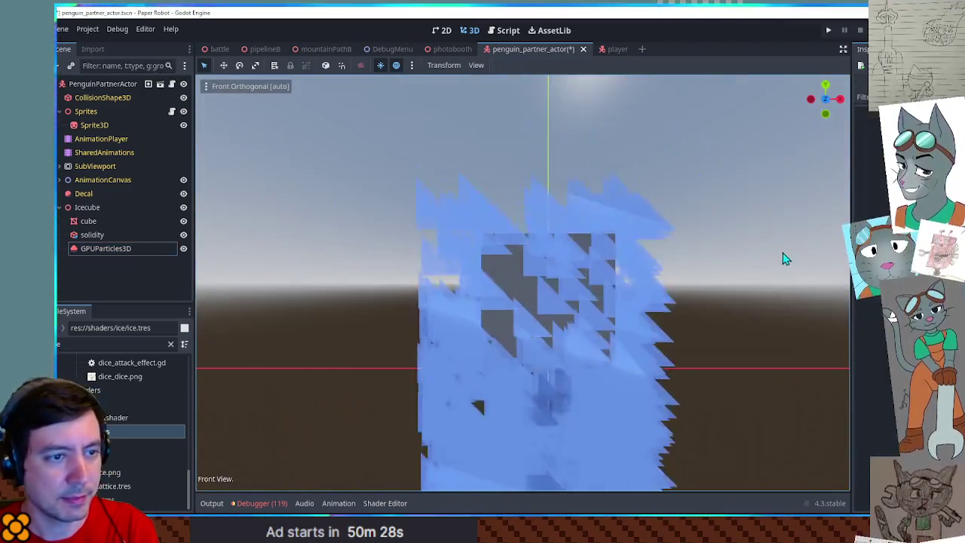
click(117, 249)
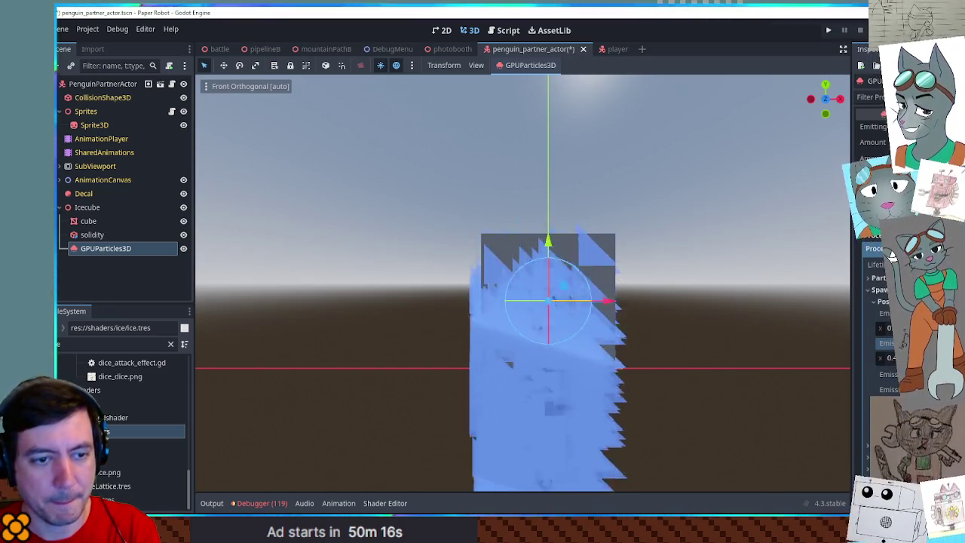
- Set the process material's velocity Direction to 0 and view the emission box squarely
mouse_move(758, 305)
mouse_down()
mouse_move(601, 330)
mouse_move(525, 361)
mouse_move(737, 332)
mouse_move(735, 319)
mouse_up()
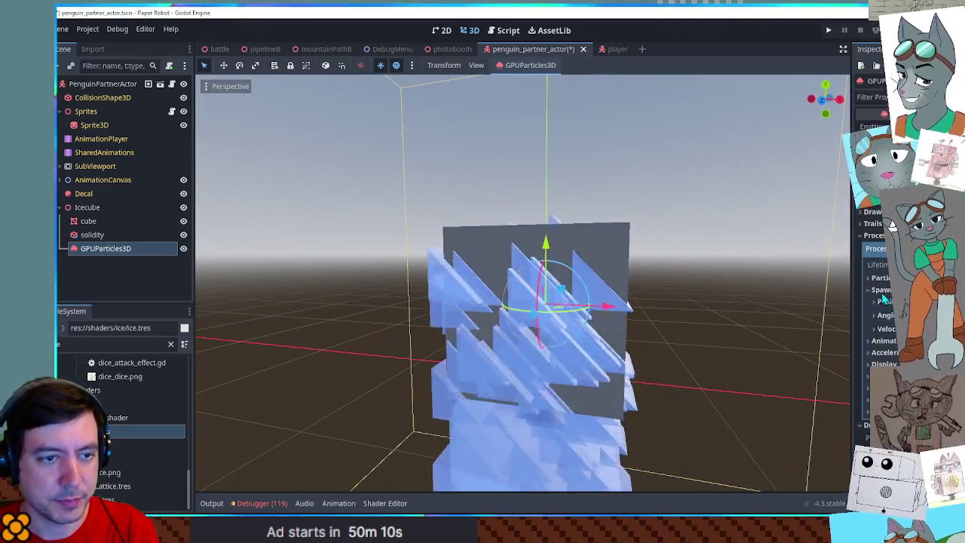
scroll(892, 311, down, 3)
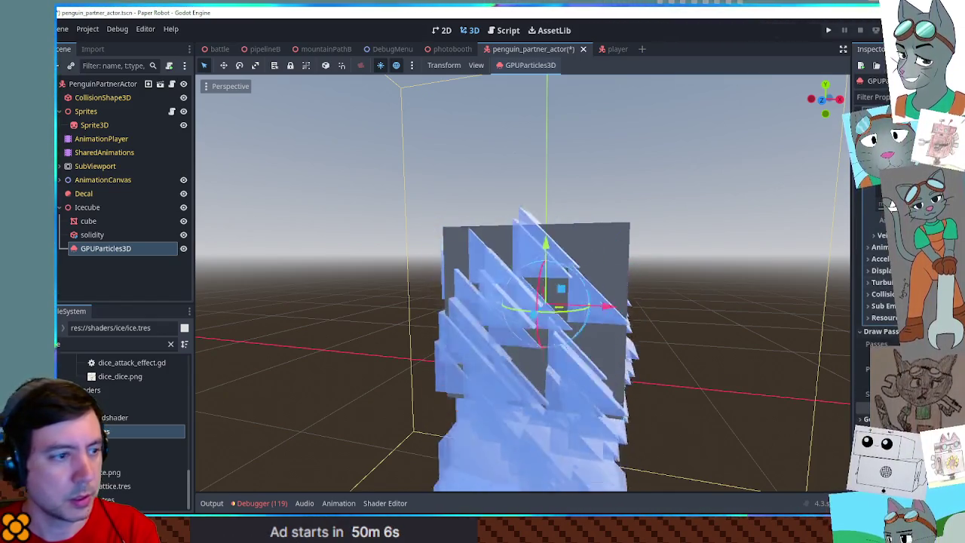
scroll(892, 204, down, 4)
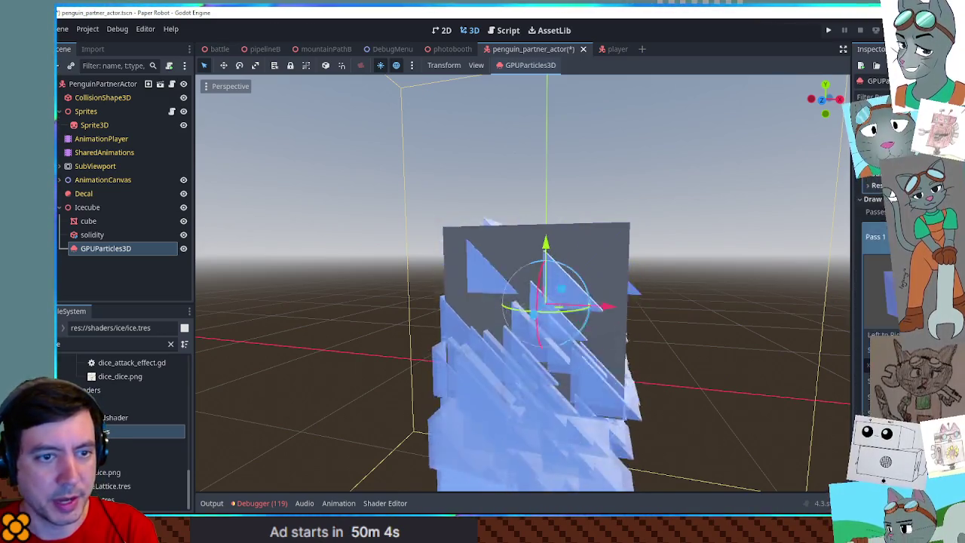
scroll(892, 194, down, 4)
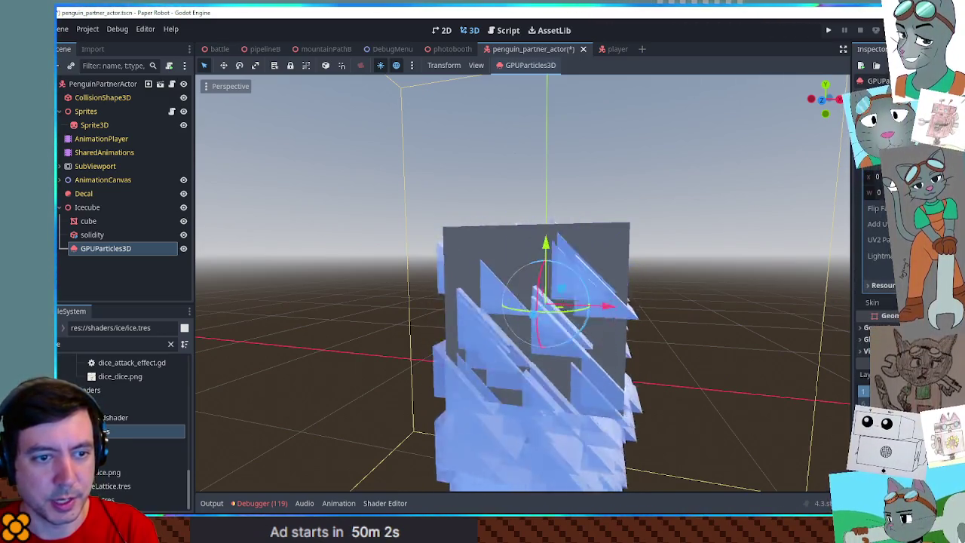
scroll(893, 183, up, 3)
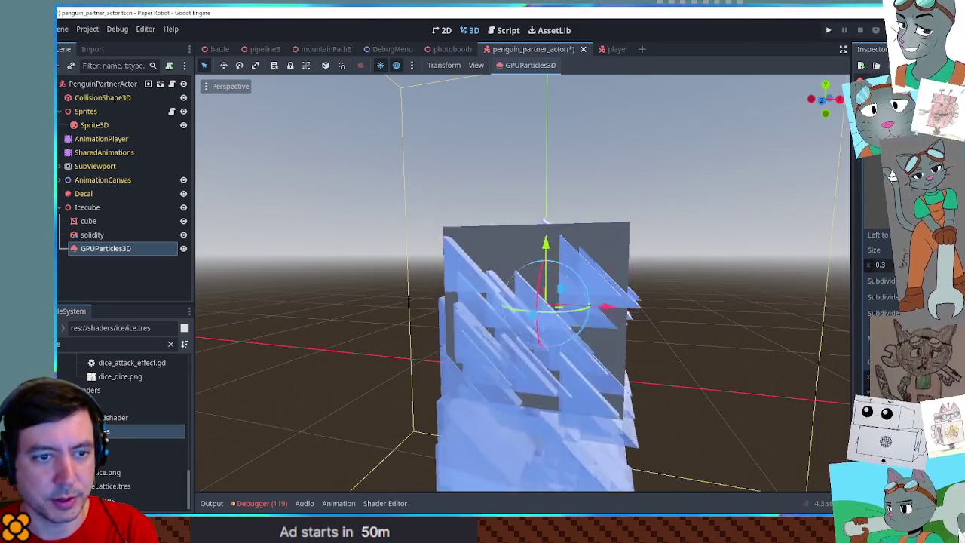
scroll(892, 176, down, 3)
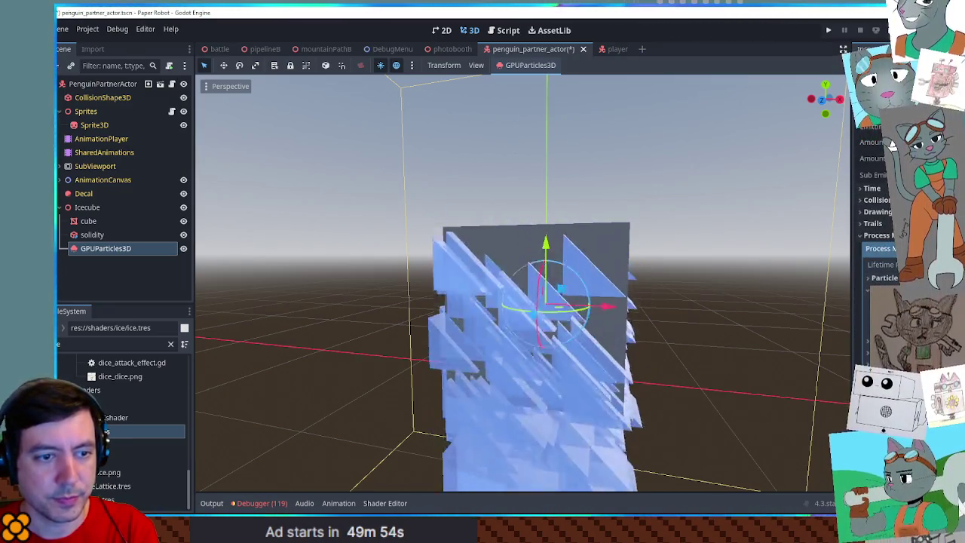
scroll(892, 138, down, 4)
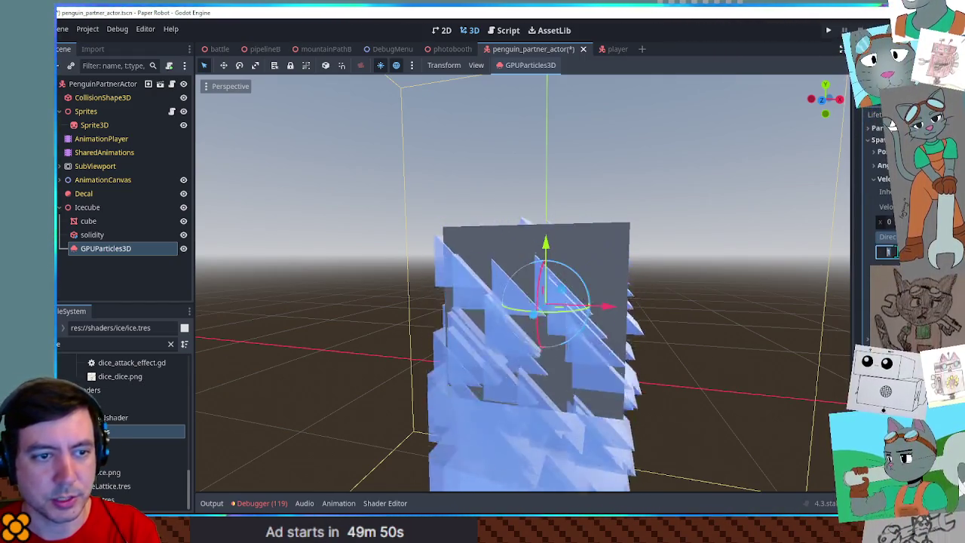
click(889, 251)
text(0)
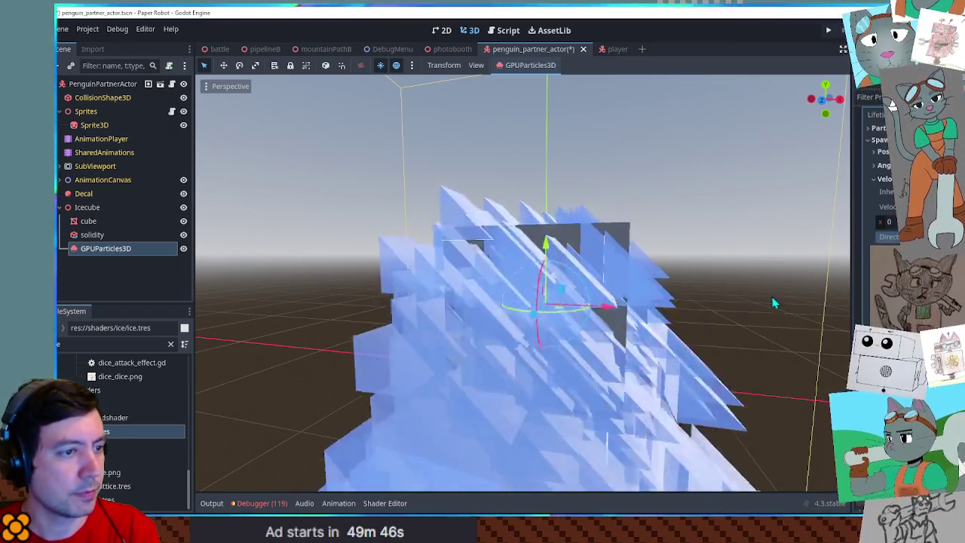
scroll(694, 241, up, 2)
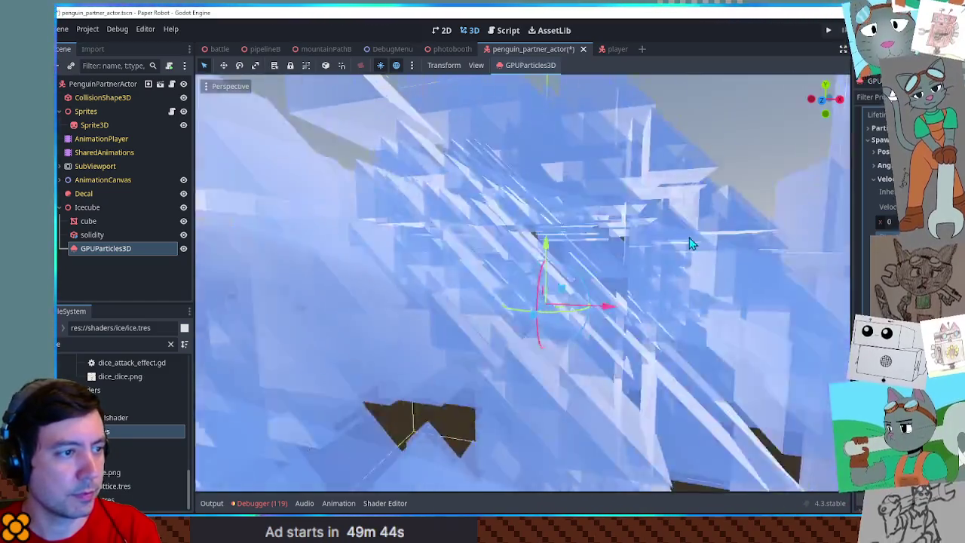
scroll(694, 242, down, 5)
mouse_move(758, 253)
mouse_down()
mouse_move(485, 275)
mouse_move(540, 365)
mouse_move(652, 300)
mouse_move(819, 356)
mouse_up()
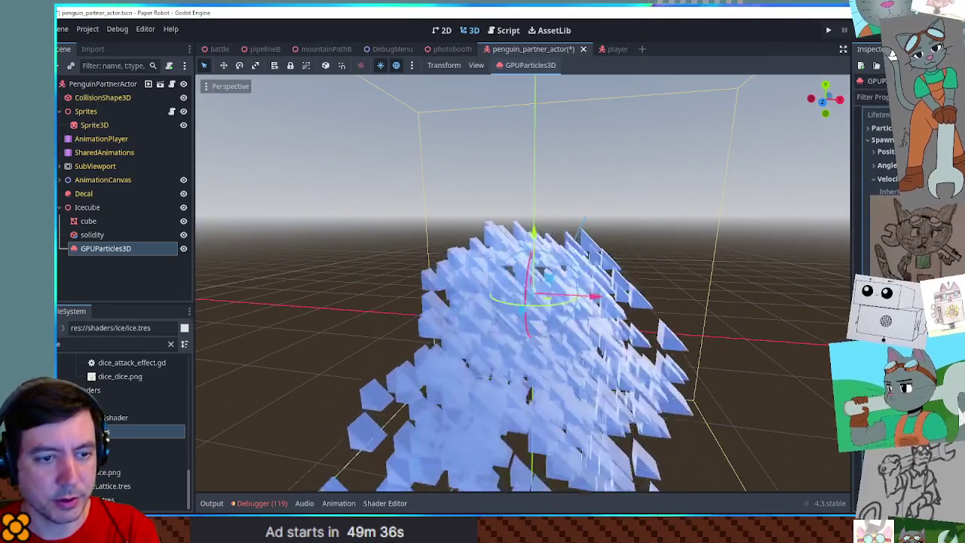
mouse_move(819, 355)
mouse_down()
mouse_move(793, 330)
mouse_move(670, 384)
mouse_up()
scroll(657, 333, up, 2)
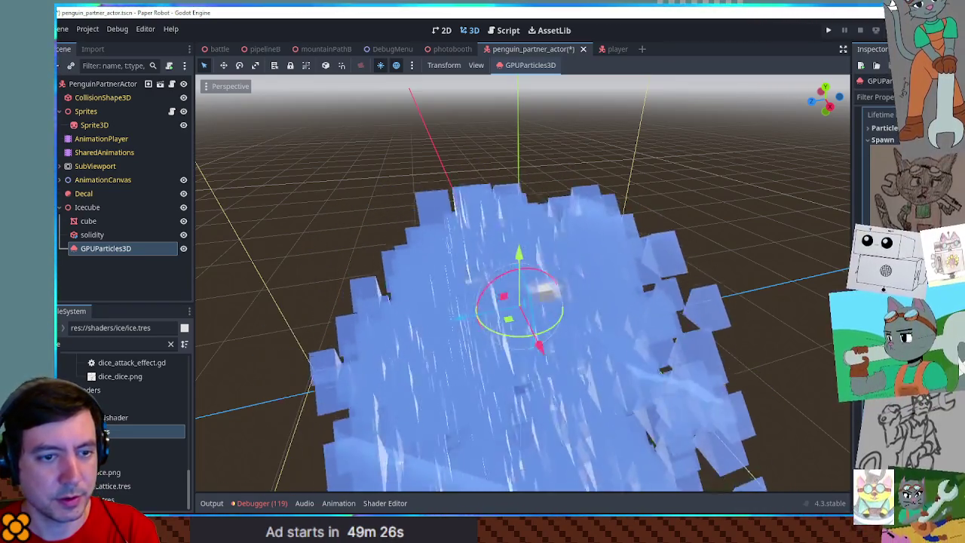
scroll(784, 241, up, 3)
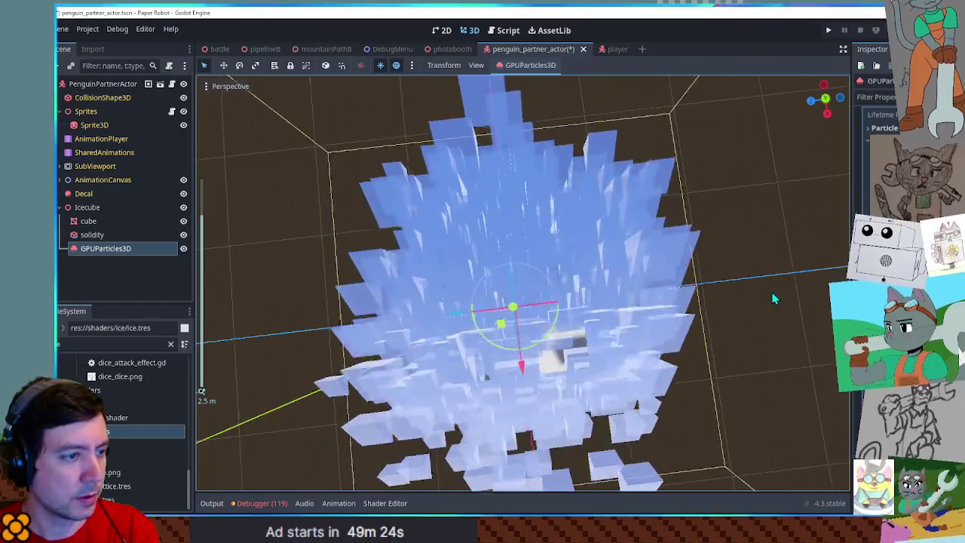
drag(772, 291, 775, 239)
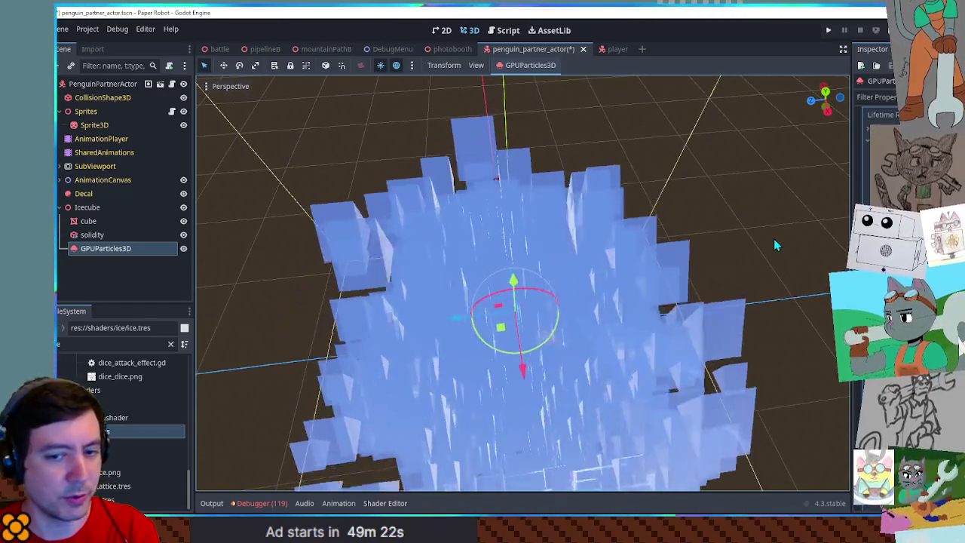
click(184, 221)
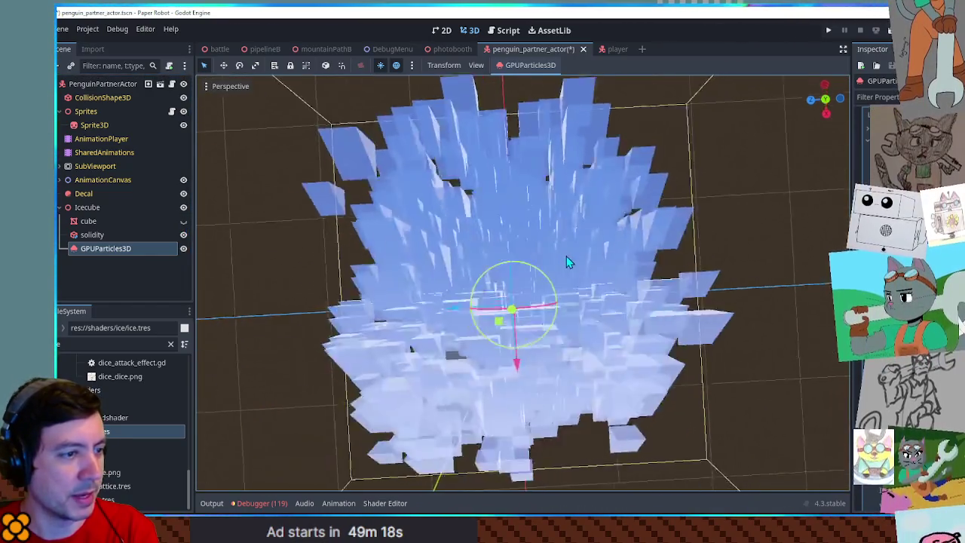
click(183, 221)
click(183, 235)
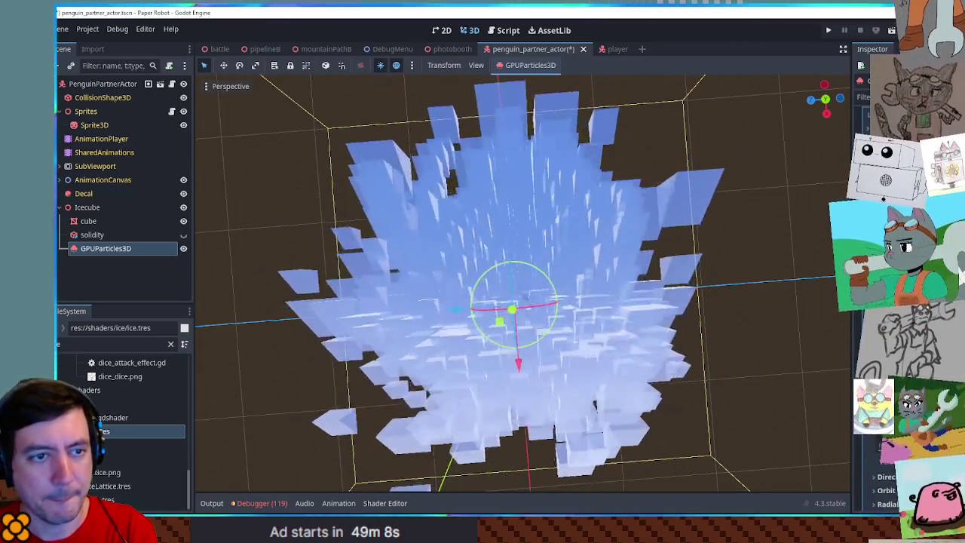
scroll(875, 482, down, 2)
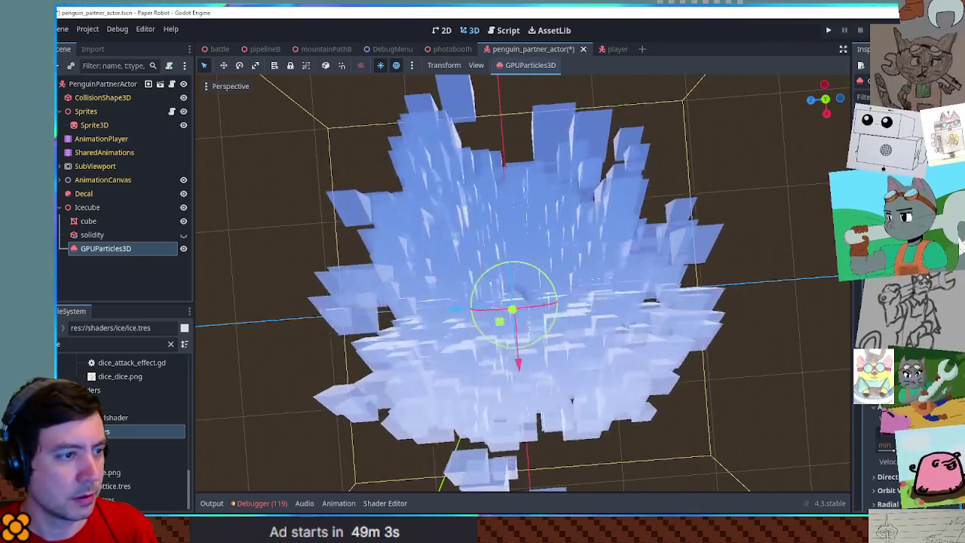
scroll(875, 468, down, 2)
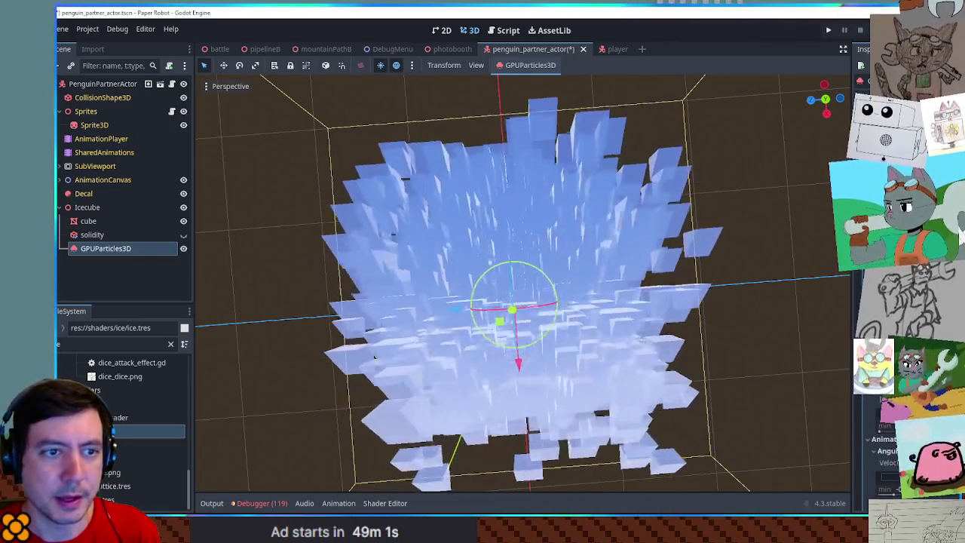
scroll(906, 452, up, 3)
scroll(960, 217, up, 1)
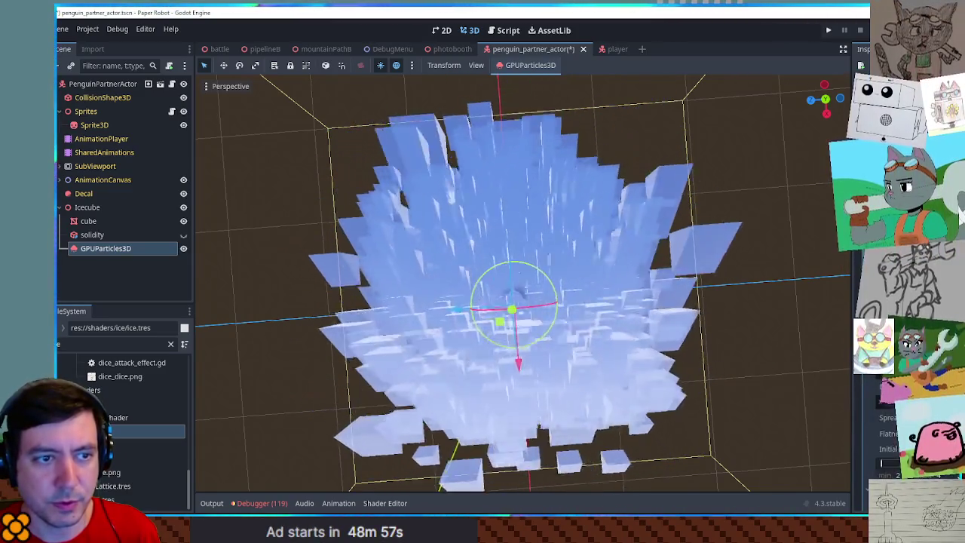
scroll(960, 216, down, 3)
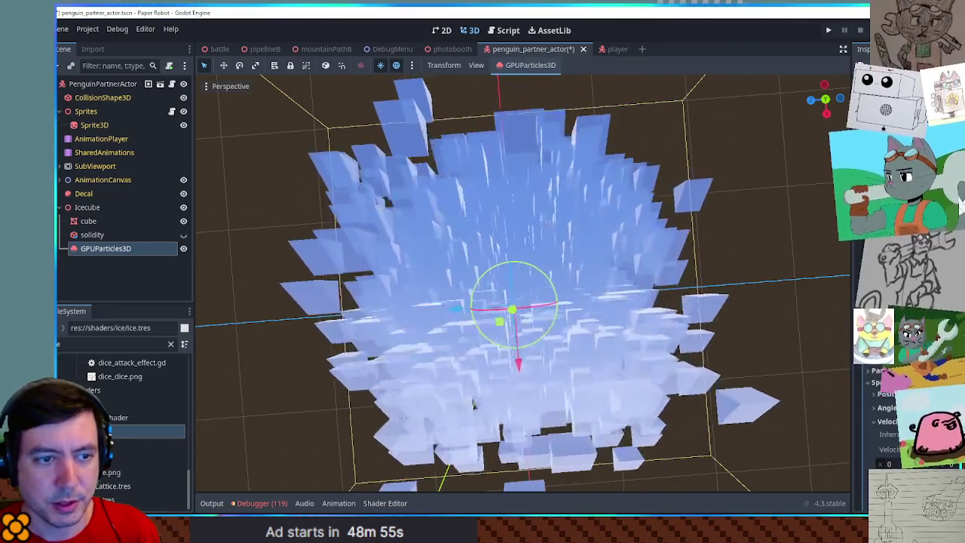
scroll(960, 194, down, 3)
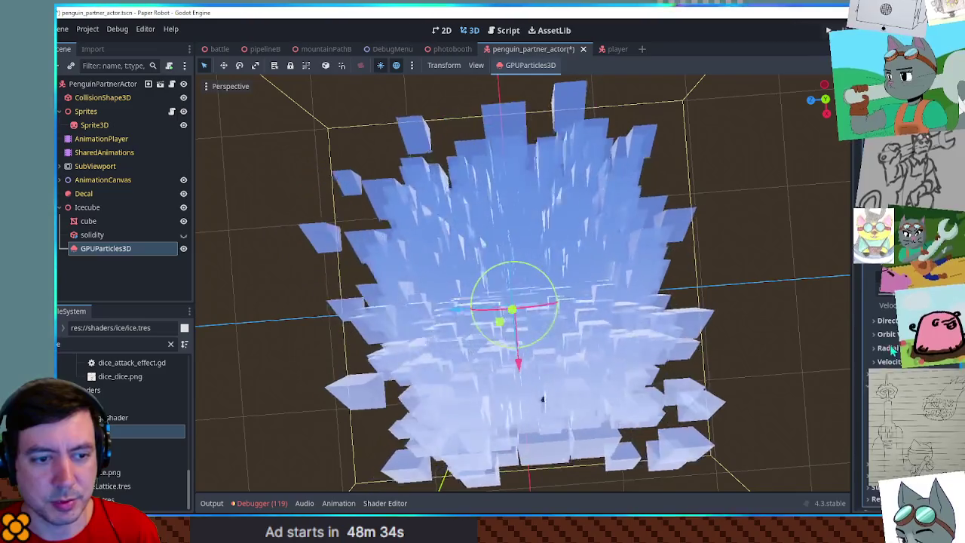
- Expand the Orbit Velocity settings in the particles' process material
scroll(875, 316, down, 2)
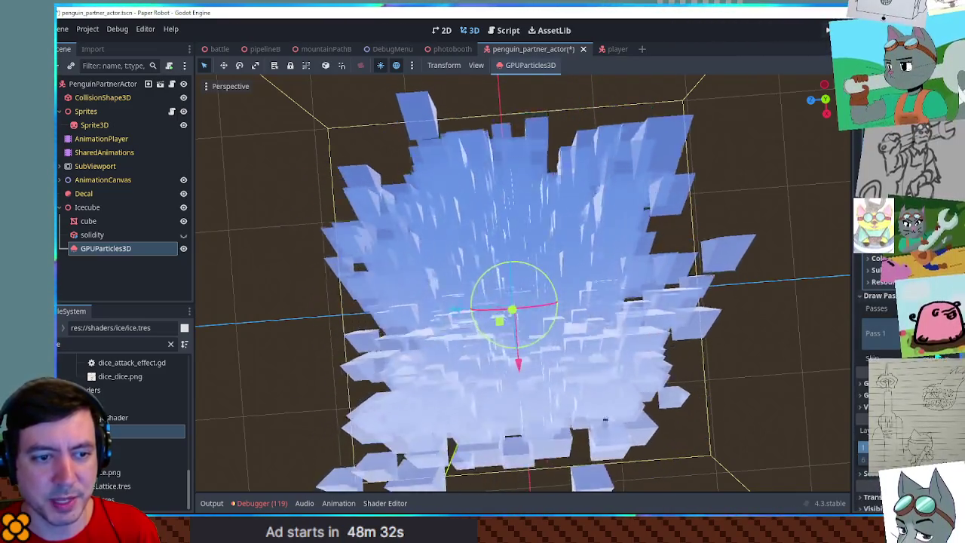
scroll(875, 317, down, 2)
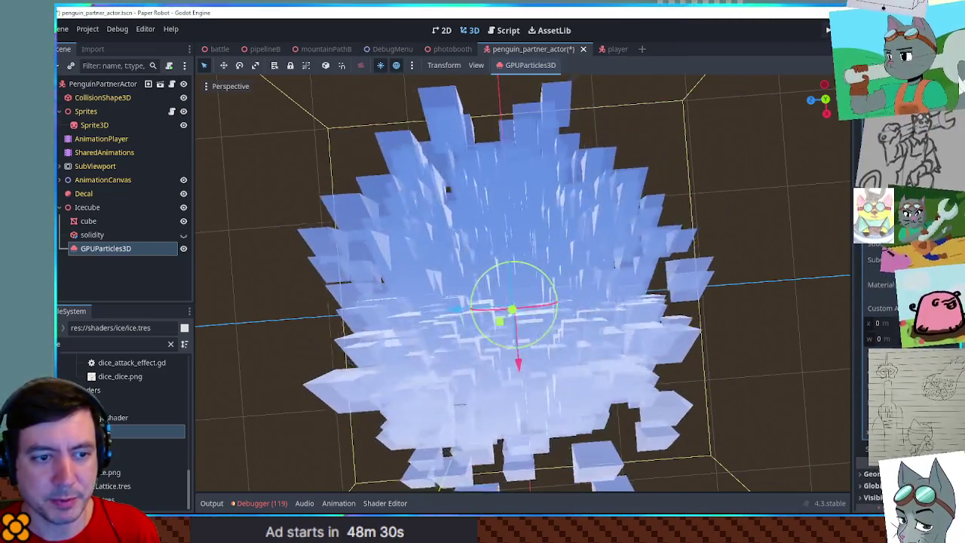
scroll(874, 316, down, 5)
scroll(875, 316, up, 5)
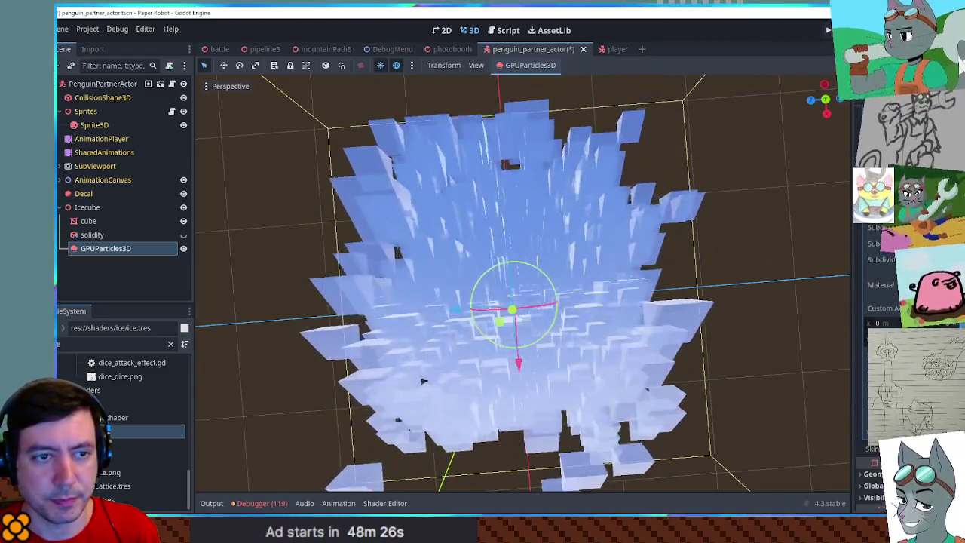
scroll(875, 316, up, 5)
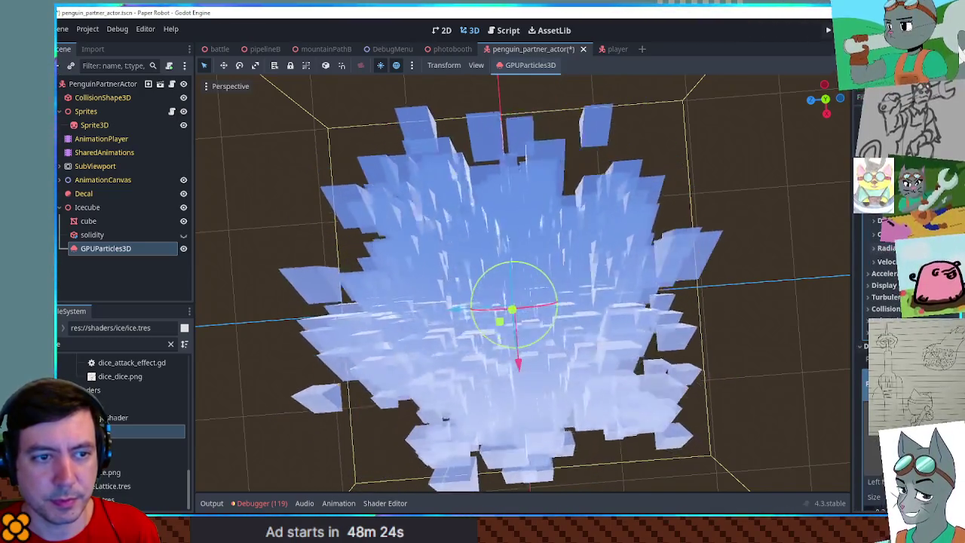
scroll(872, 295, up, 2)
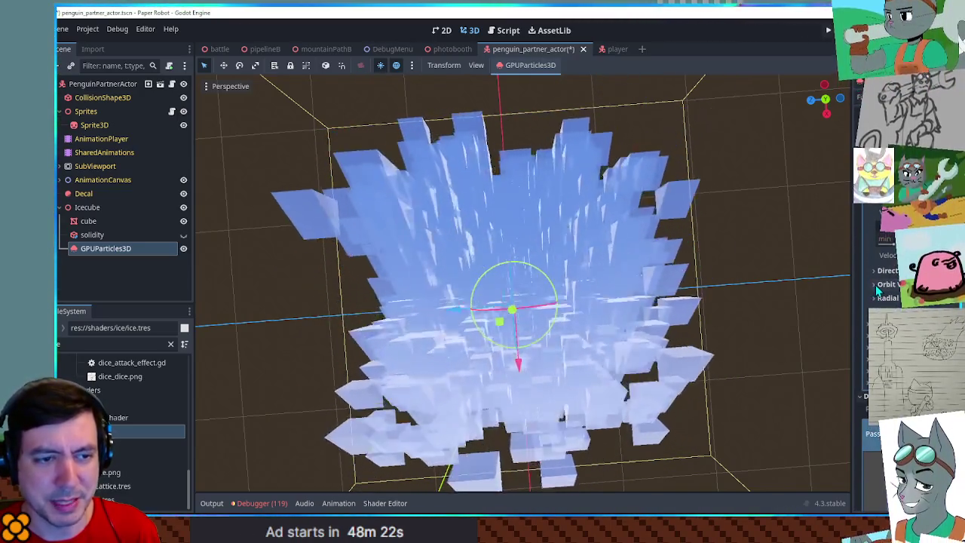
click(875, 284)
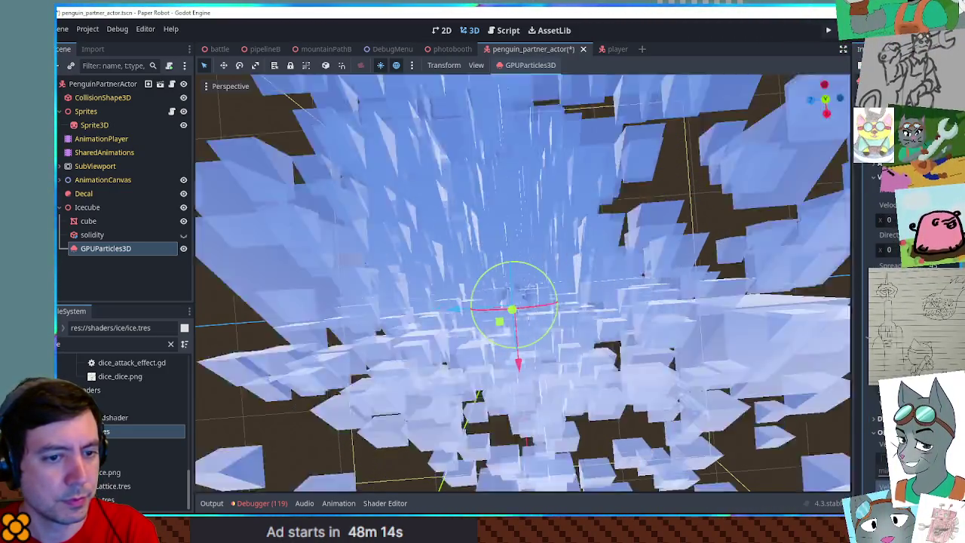
- Review the velocity and scale values, then view the particles close up from low
scroll(756, 301, down, 5)
scroll(736, 303, up, 10)
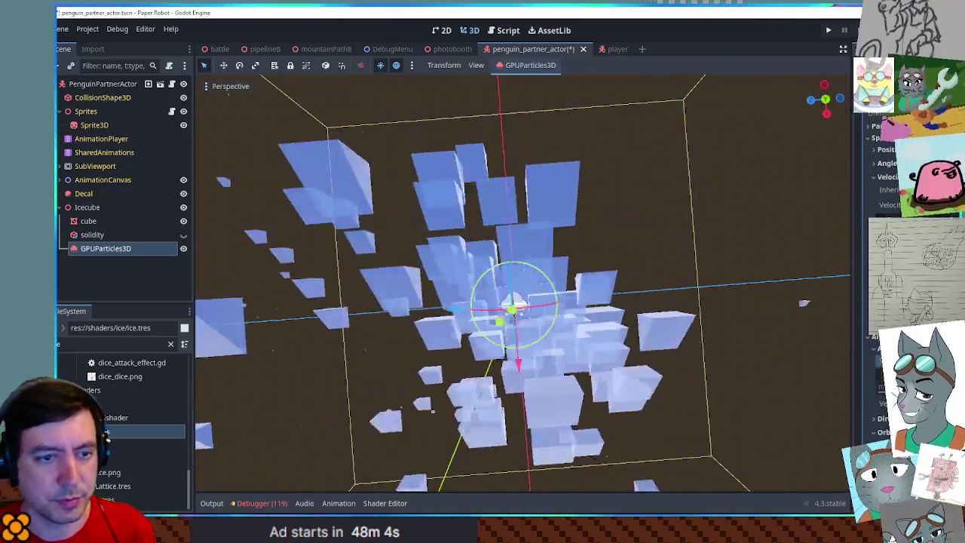
scroll(872, 322, up, 5)
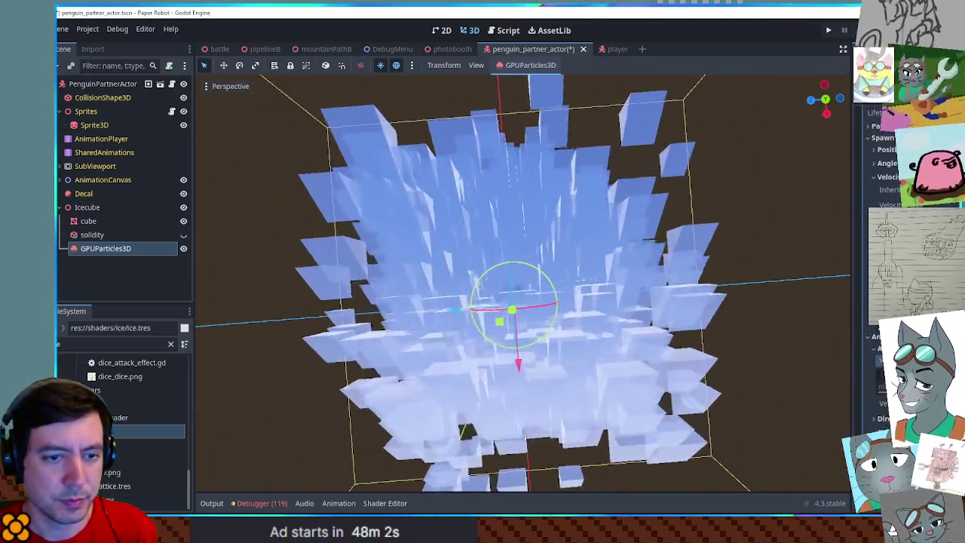
scroll(872, 322, up, 2)
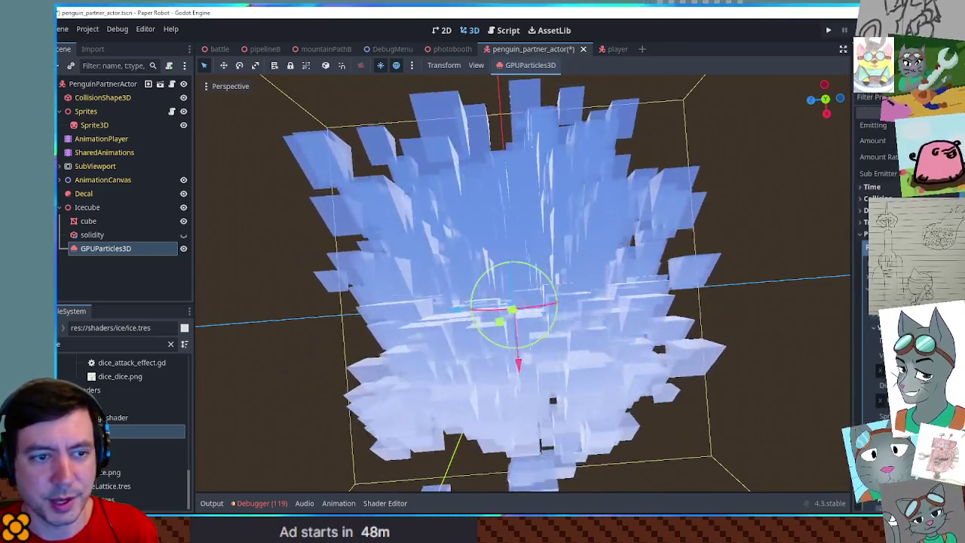
scroll(875, 226, down, 4)
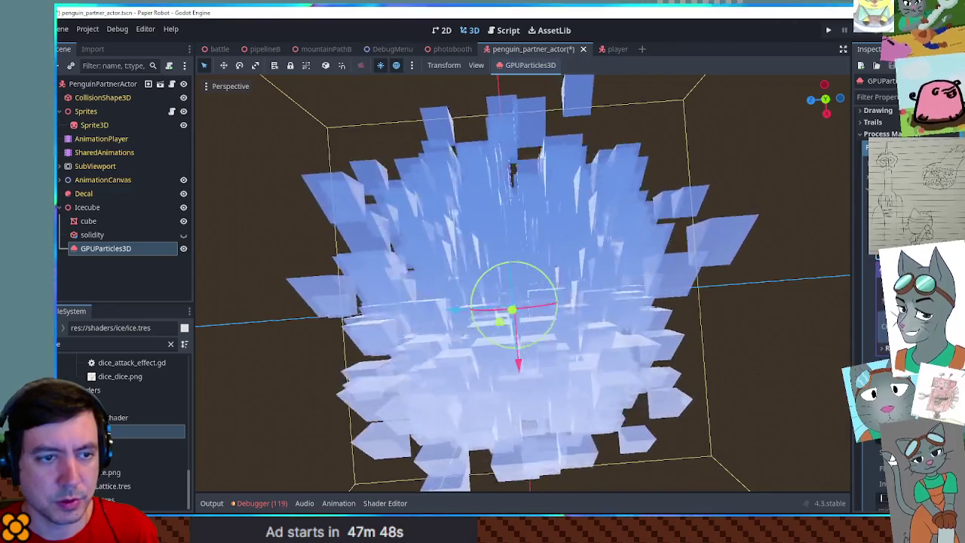
mouse_move(596, 266)
mouse_down()
mouse_move(578, 261)
mouse_move(666, 138)
mouse_up()
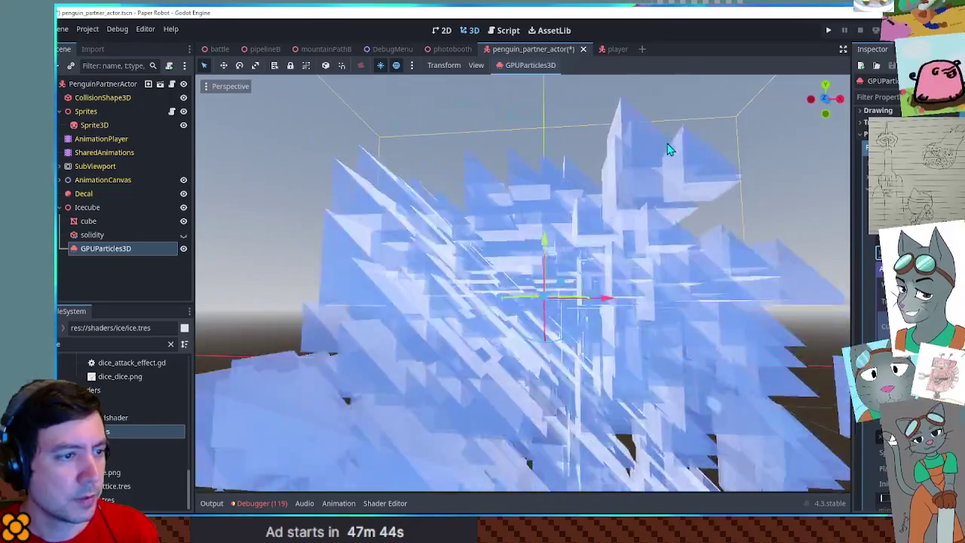
scroll(679, 236, down, 5)
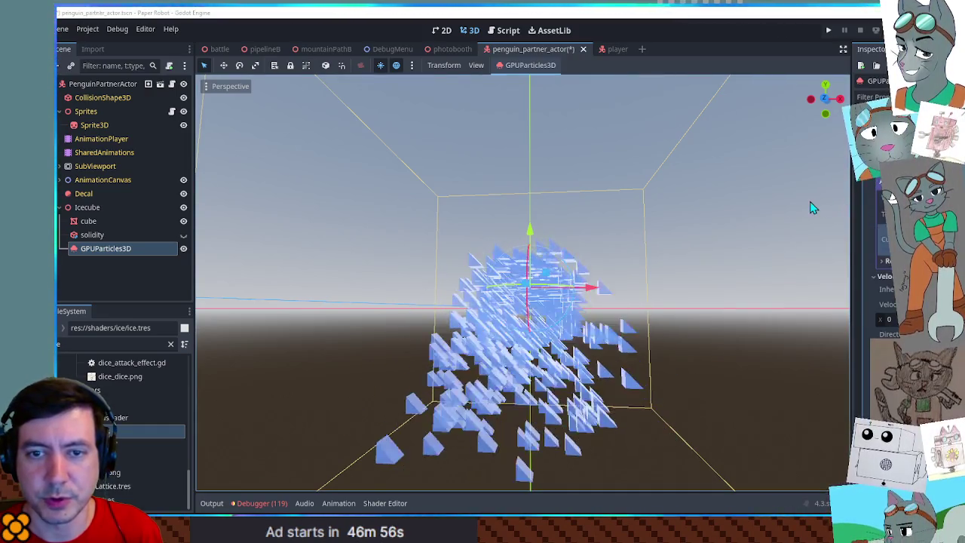
- Orbit and zoom around the dome-shaped cloud of ice prisms to inspect it
scroll(882, 217, down, 5)
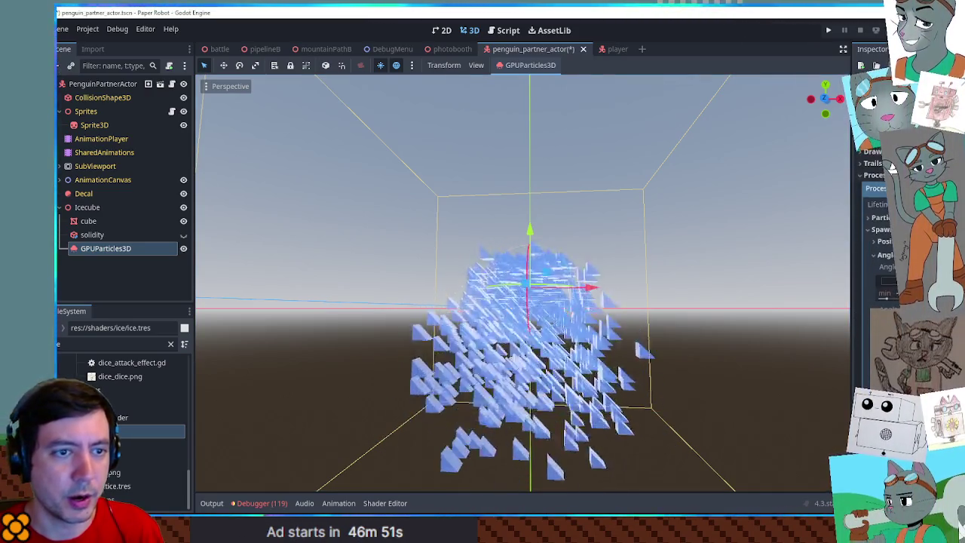
scroll(892, 164, down, 10)
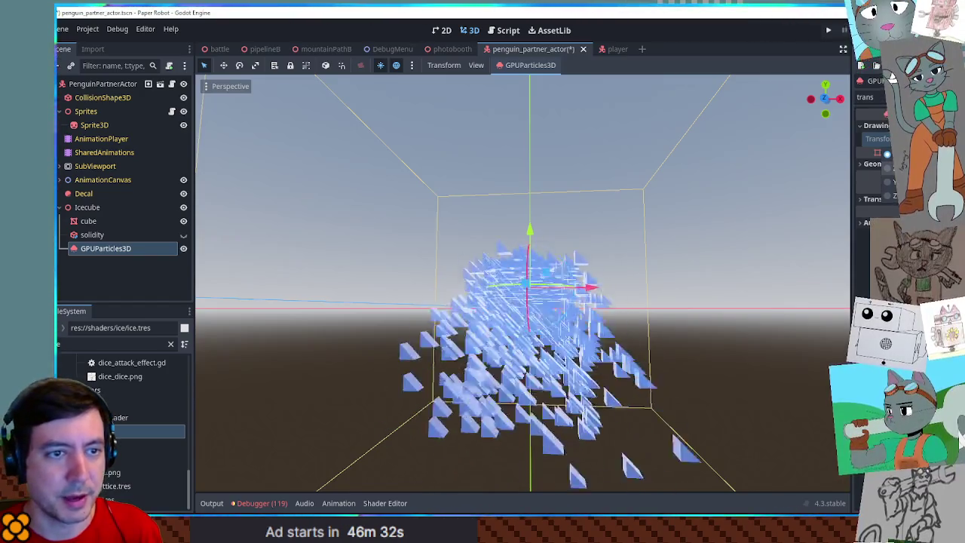
mouse_move(702, 249)
mouse_down()
mouse_move(717, 237)
mouse_move(632, 273)
mouse_move(733, 224)
mouse_move(685, 312)
mouse_move(704, 302)
mouse_move(629, 313)
mouse_up()
scroll(694, 354, up, 5)
drag(694, 355, 708, 337)
scroll(708, 337, down, 5)
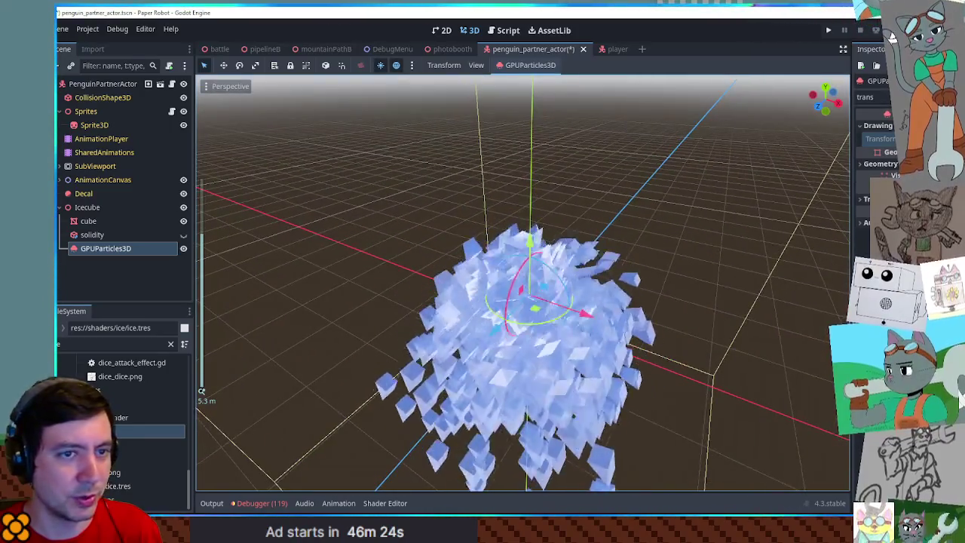
mouse_move(777, 256)
mouse_down()
mouse_move(795, 218)
mouse_move(609, 181)
mouse_move(840, 218)
mouse_up()
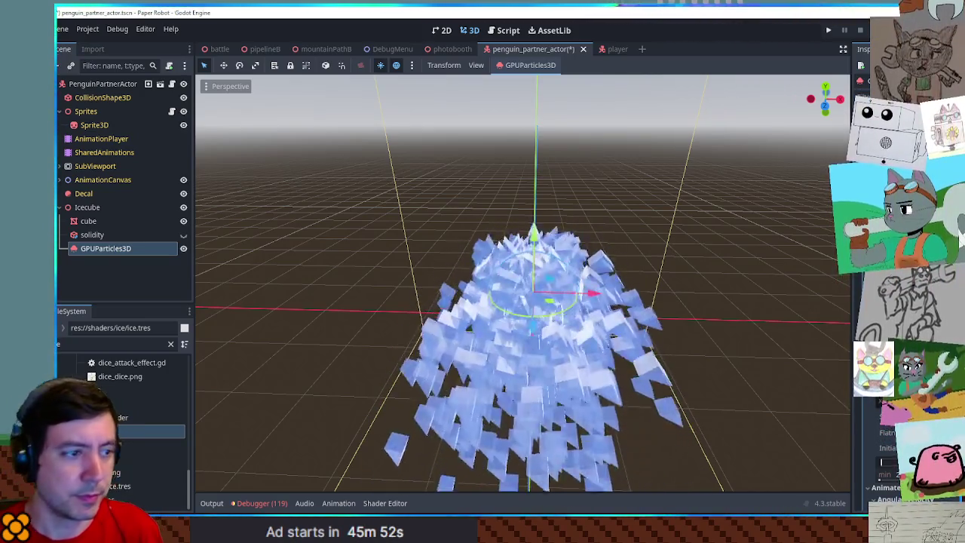
- Orbit and zoom around the GPUParticles3D node to preview the restarted ice-shard burst
drag(663, 308, 659, 259)
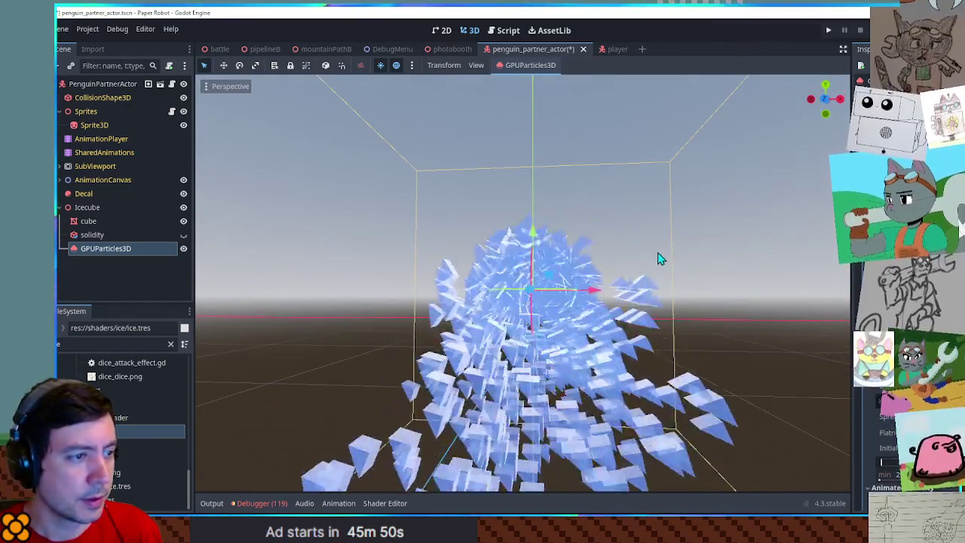
scroll(632, 292, up, 4)
scroll(632, 292, down, 2)
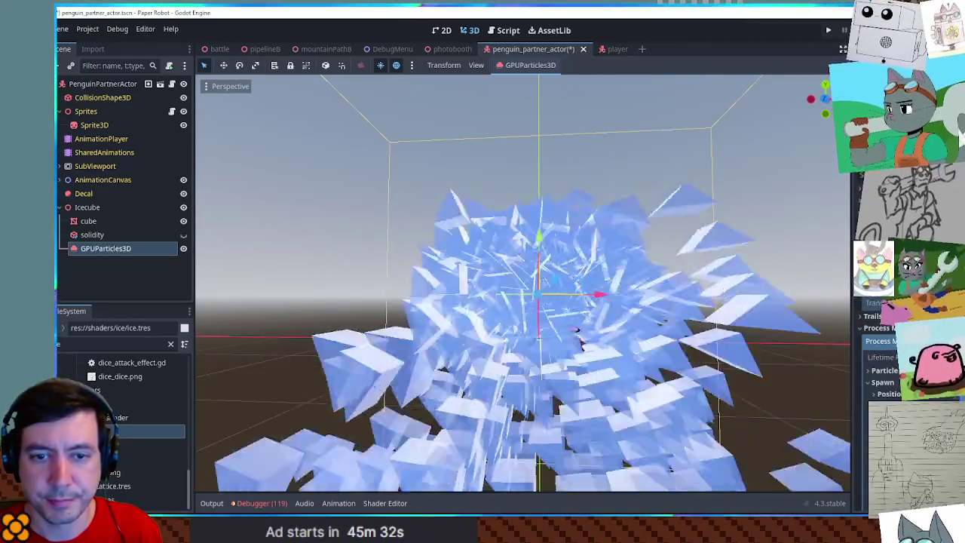
drag(763, 164, 715, 248)
mouse_move(611, 286)
mouse_down()
mouse_move(582, 331)
mouse_move(655, 286)
mouse_move(760, 164)
mouse_move(760, 209)
mouse_up()
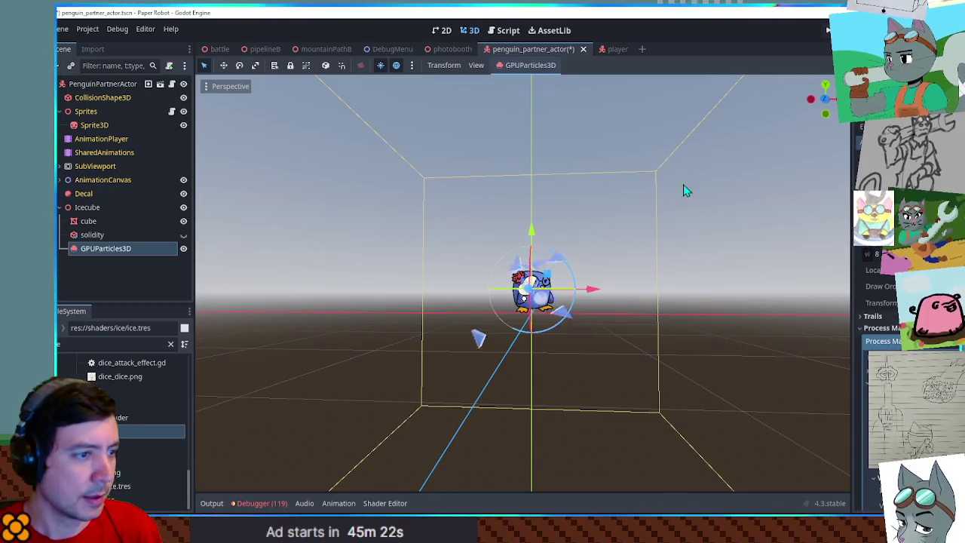
- Inspect the particles from above, then collapse Drawing and expand the Time settings
scroll(643, 217, up, 2)
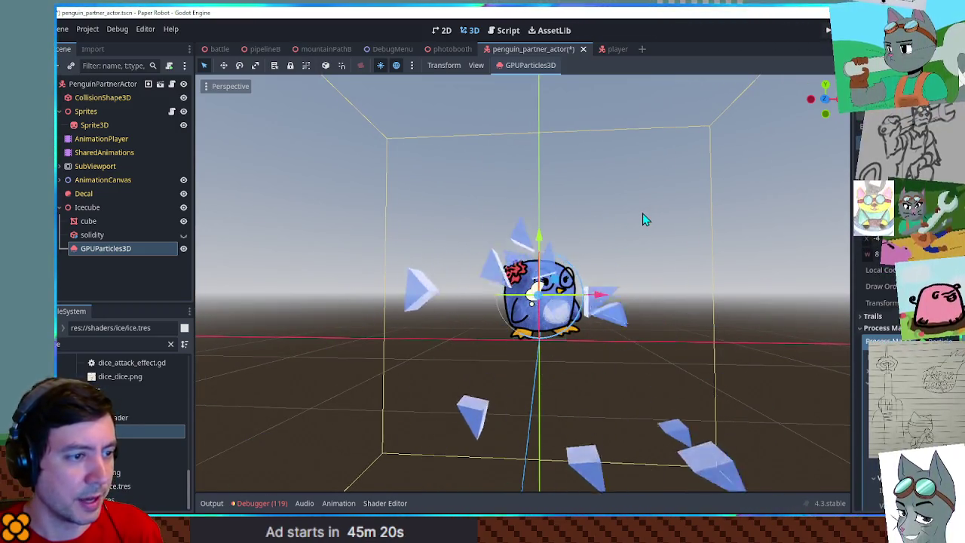
mouse_move(642, 218)
mouse_down()
mouse_move(501, 384)
mouse_move(541, 412)
mouse_move(371, 370)
mouse_move(448, 416)
mouse_move(497, 362)
mouse_up()
scroll(512, 403, down, 2)
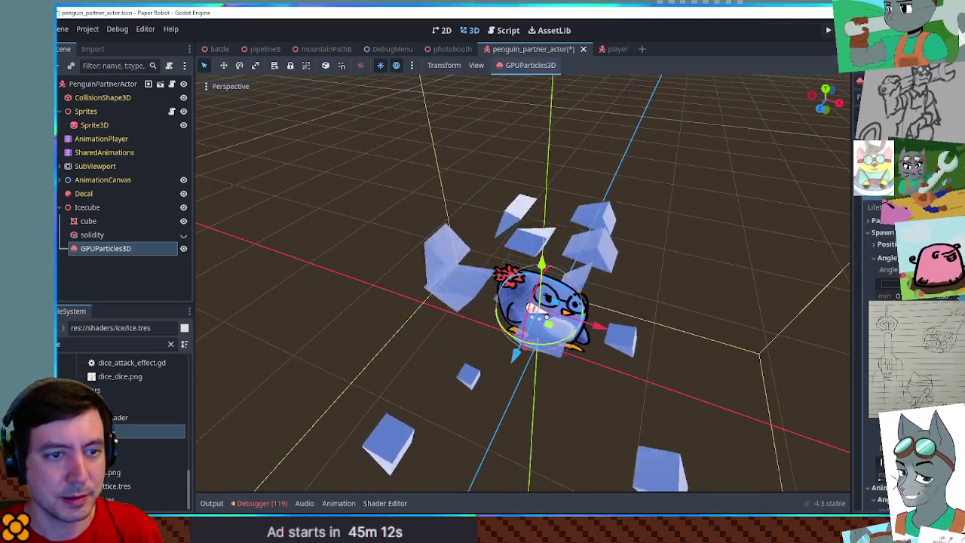
drag(735, 340, 740, 241)
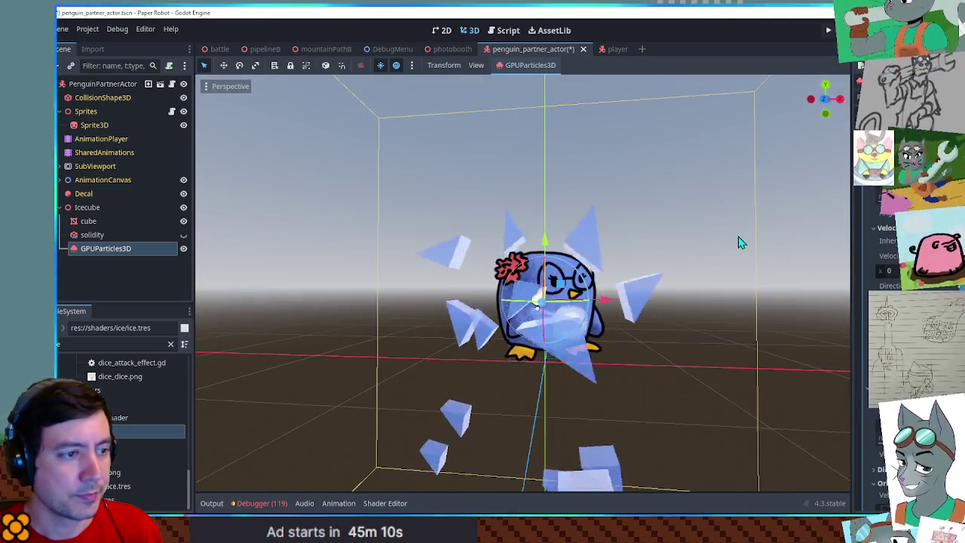
scroll(905, 302, up, 10)
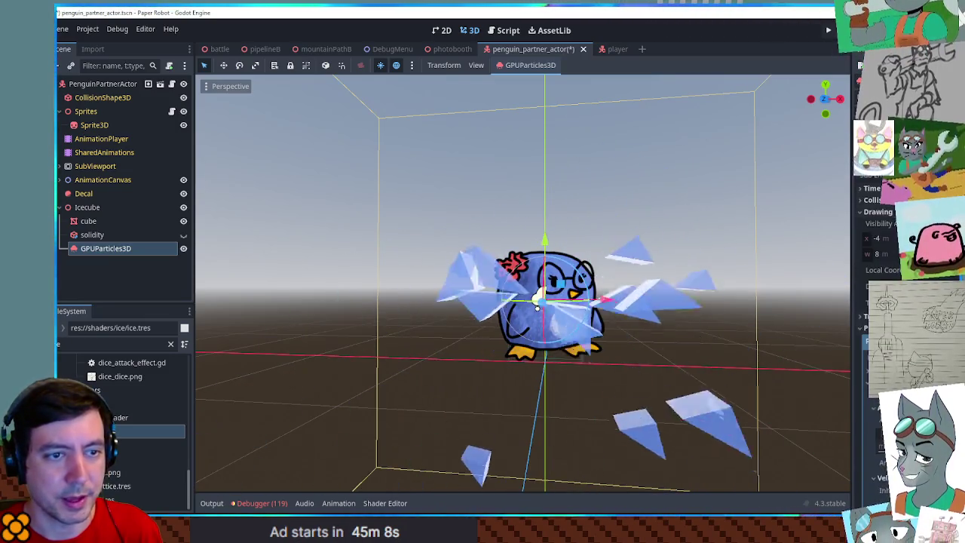
click(875, 226)
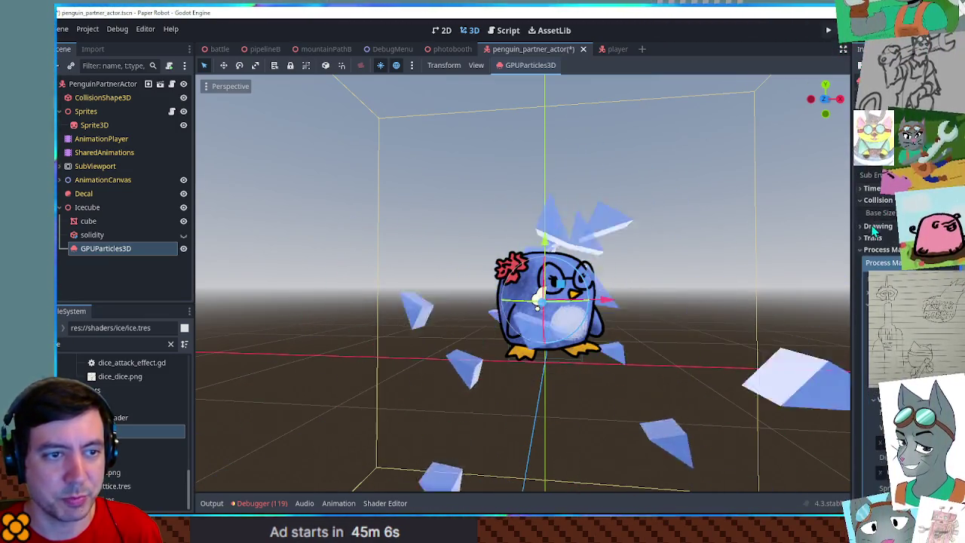
click(873, 188)
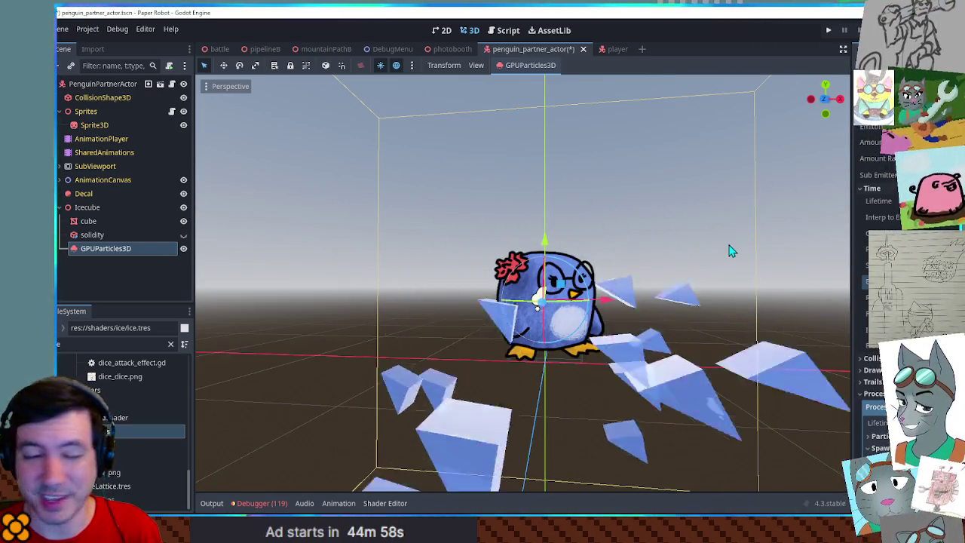
- Review the timing settings like Lifetime and check the sparse shards from above the penguin
scroll(905, 302, down, 5)
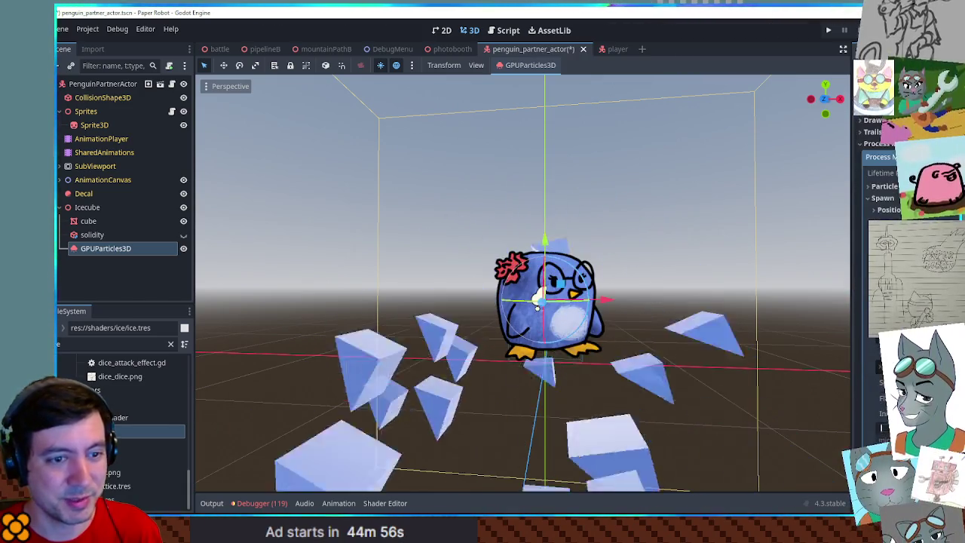
scroll(905, 302, up, 5)
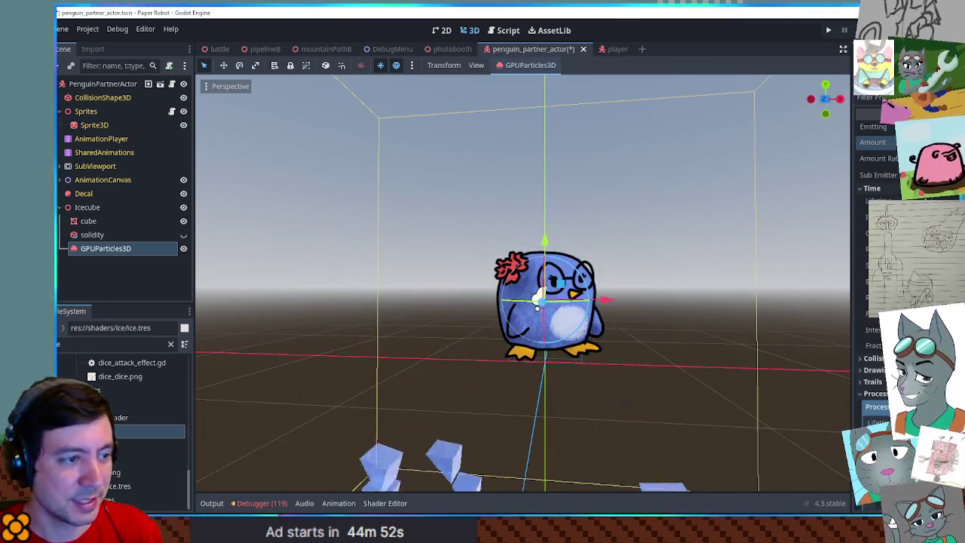
scroll(875, 302, down, 8)
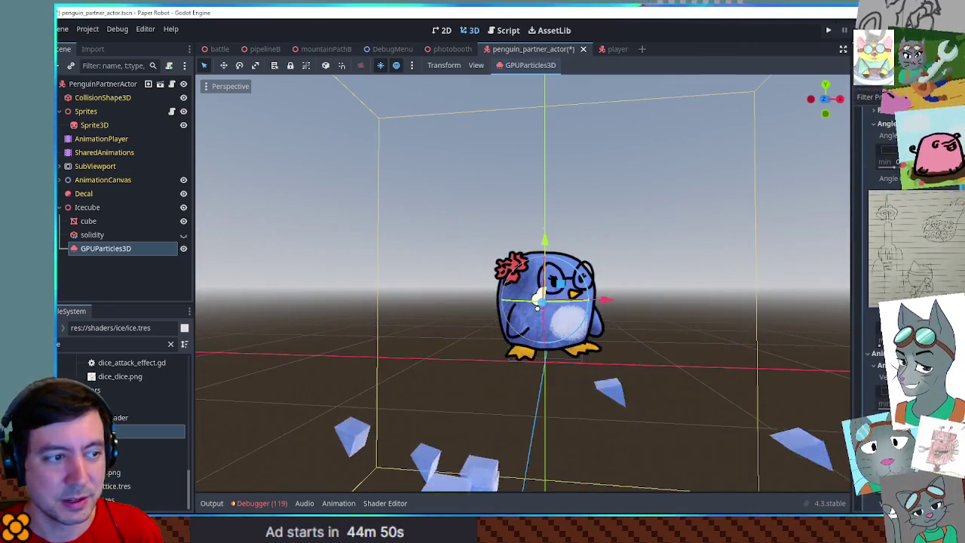
scroll(905, 301, down, 5)
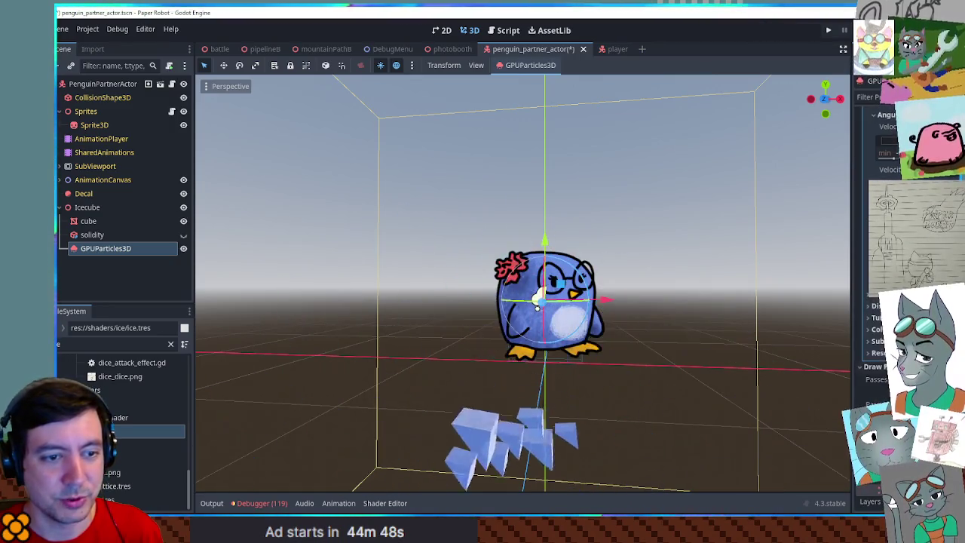
scroll(875, 301, down, 5)
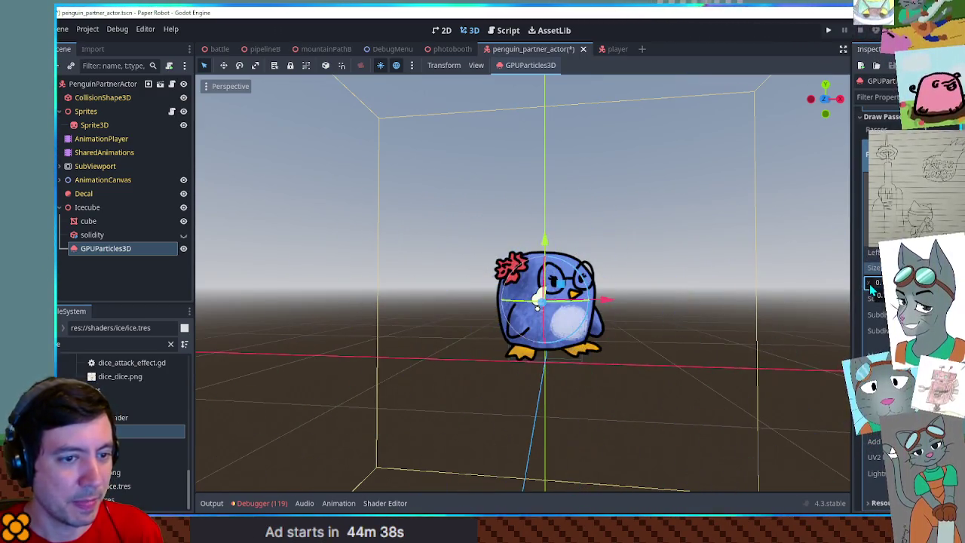
mouse_move(628, 220)
mouse_down()
mouse_move(474, 395)
mouse_move(334, 284)
mouse_move(632, 202)
mouse_up()
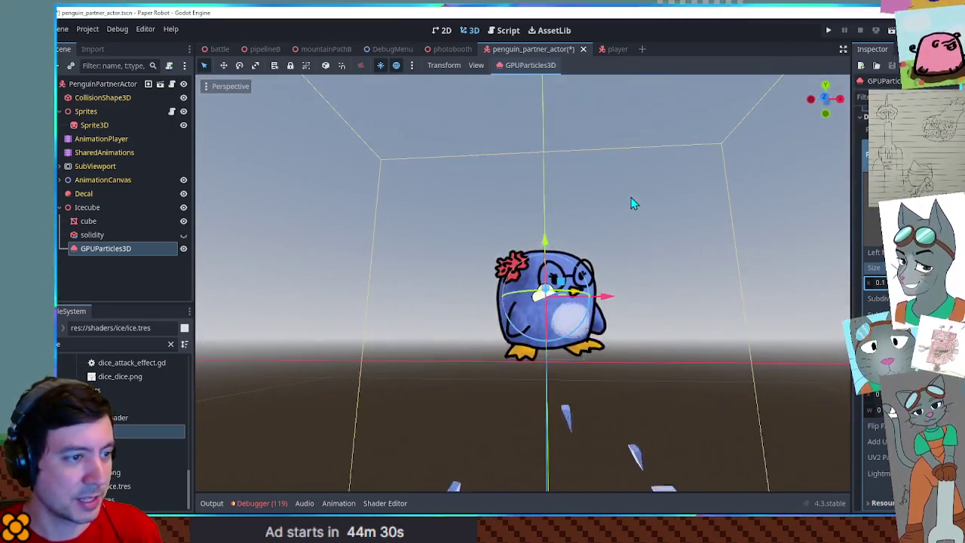
drag(675, 229, 670, 255)
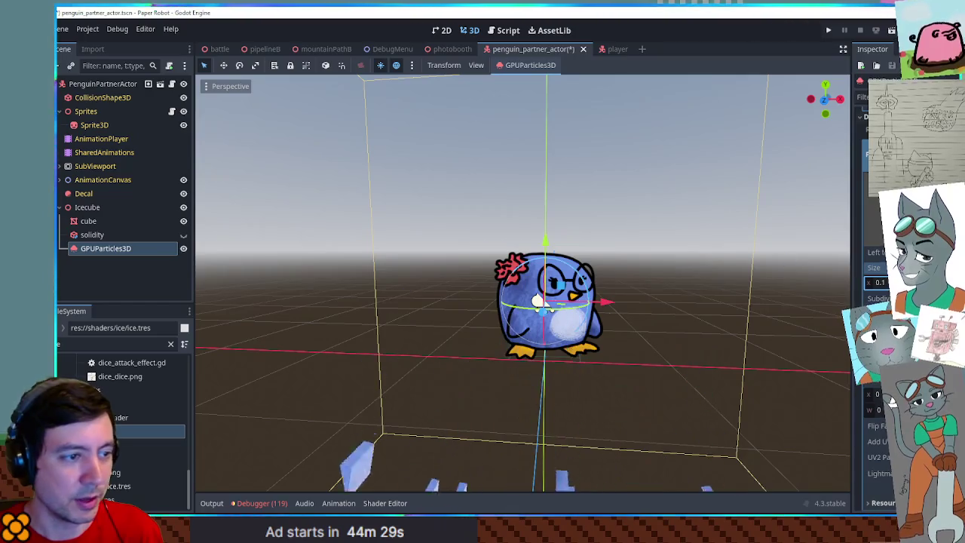
scroll(892, 400, up, 5)
scroll(892, 389, up, 5)
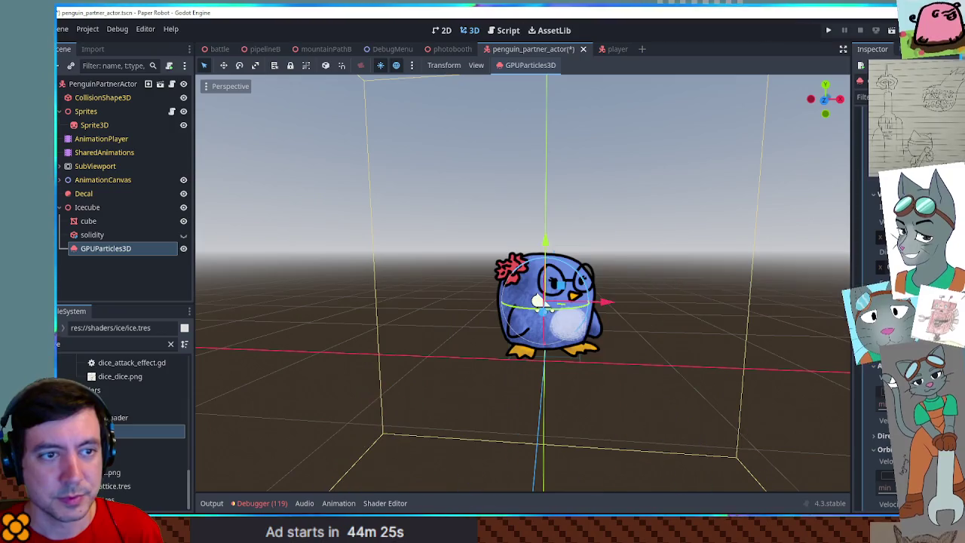
scroll(892, 381, down, 5)
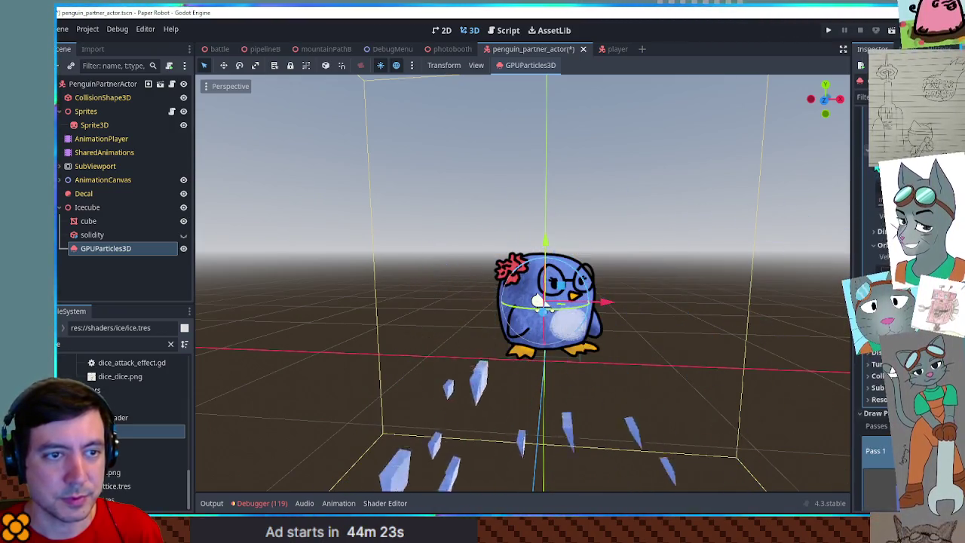
scroll(892, 369, down, 5)
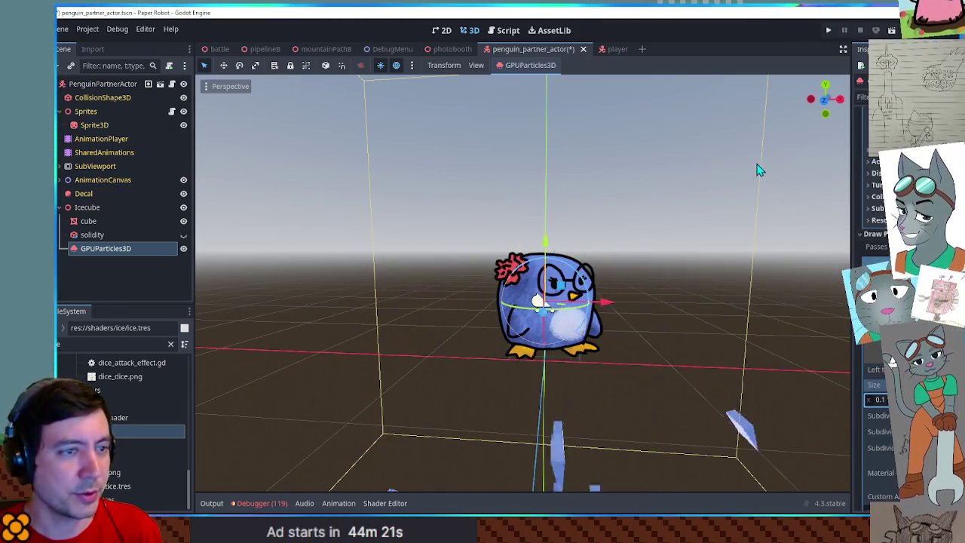
scroll(201, 392, up, 3)
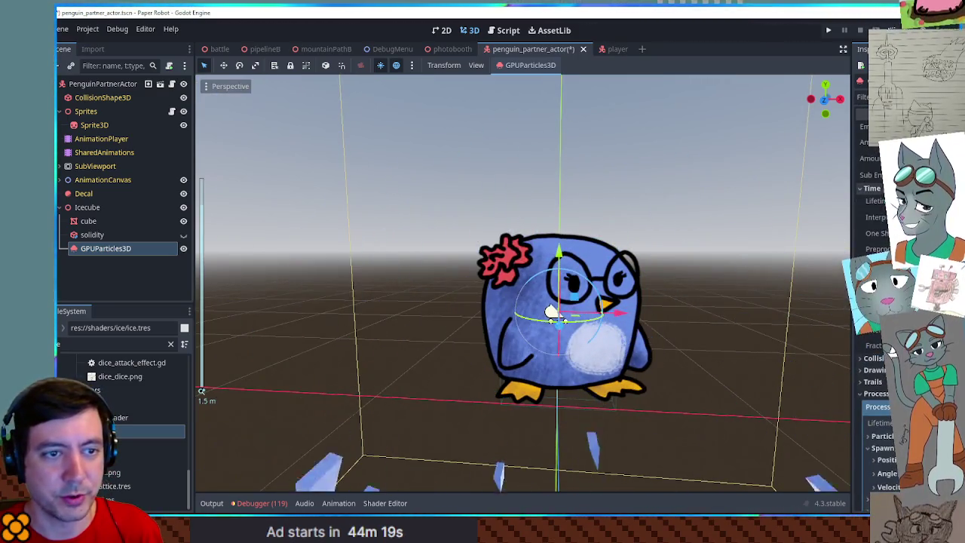
click(510, 34)
scroll(722, 187, up, 10)
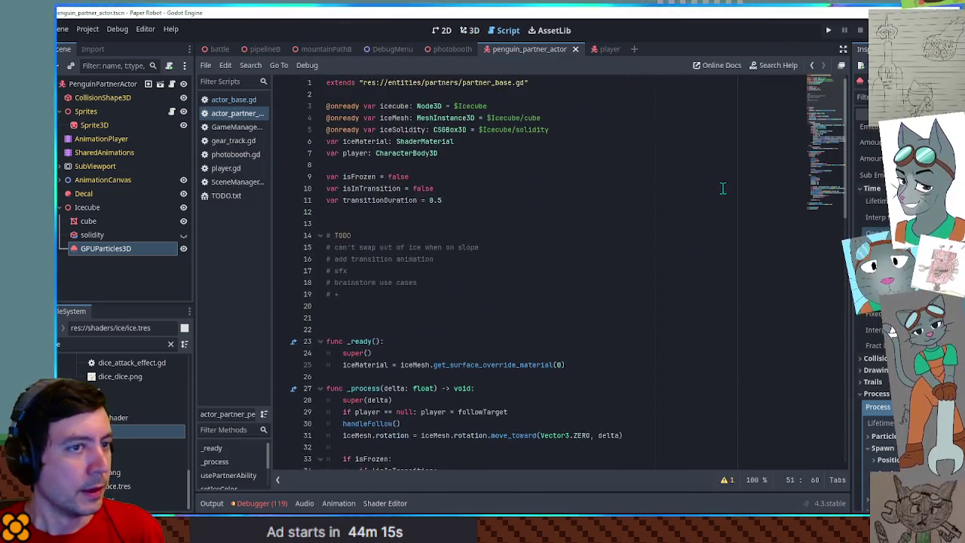
drag(134, 254, 355, 213)
double_click(444, 212)
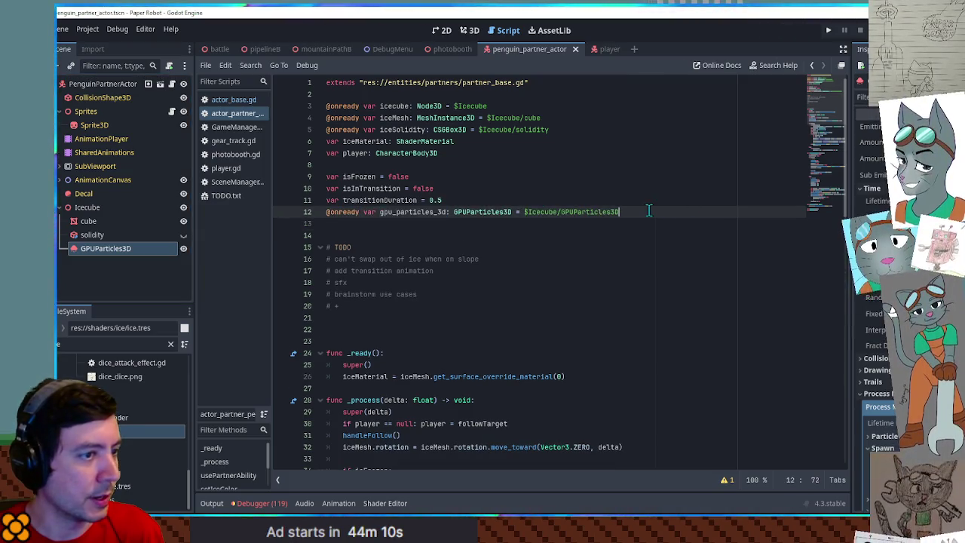
key(ctrl+x)
click(370, 141)
key(ctrl+v)
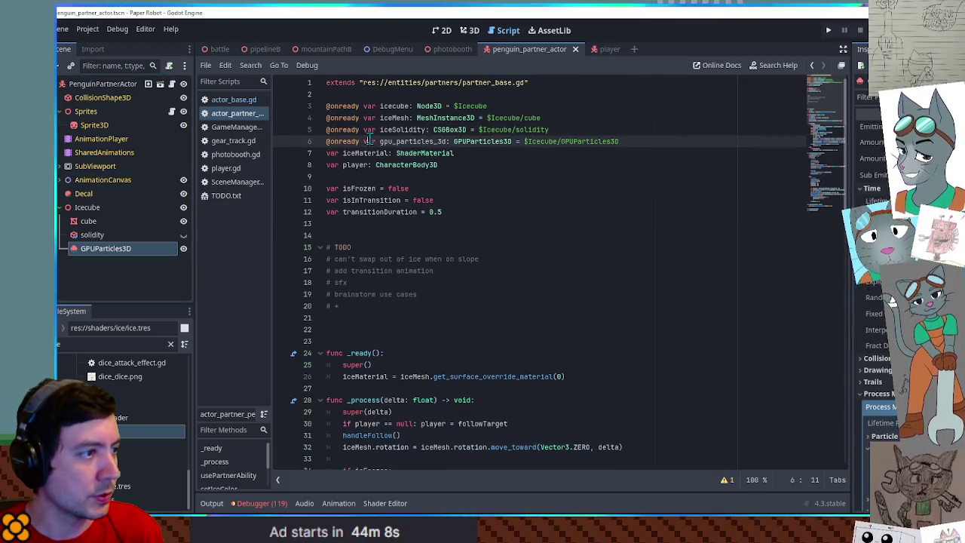
- Add gpu_particles_3d.emitting = true after TinyHop() in the thaw block, then run mountainPathB
click(822, 246)
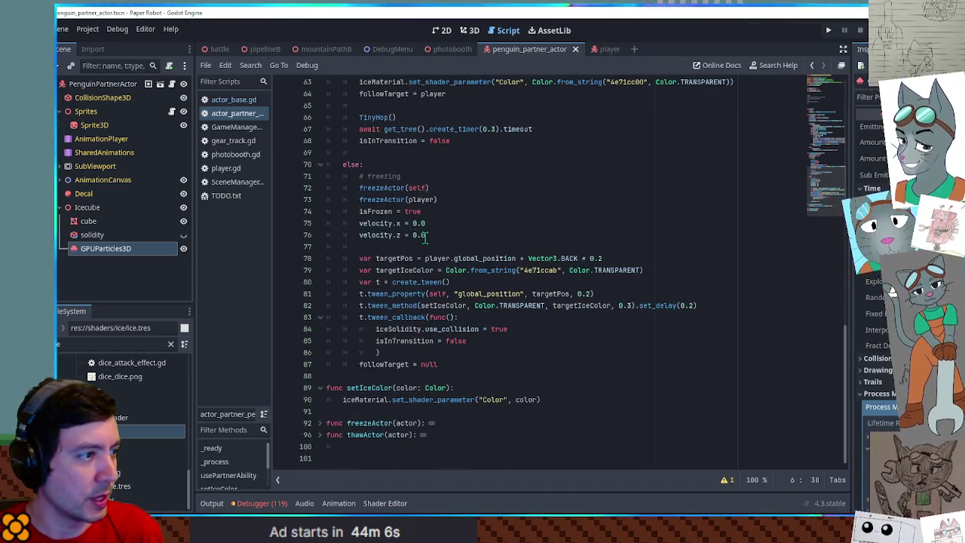
scroll(400, 226, up, 2)
click(433, 212)
click(438, 201)
click(439, 190)
key(Return)
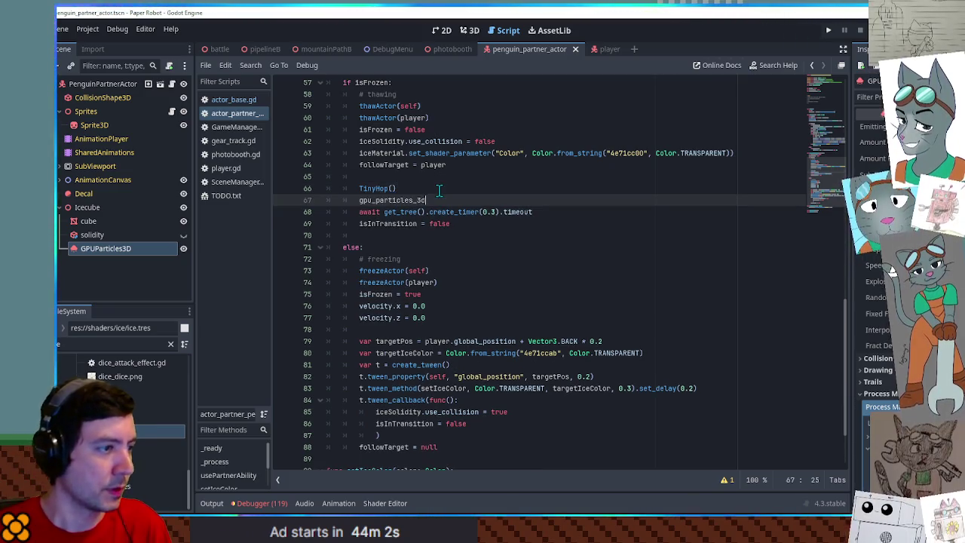
text(.emi)
key(Return)
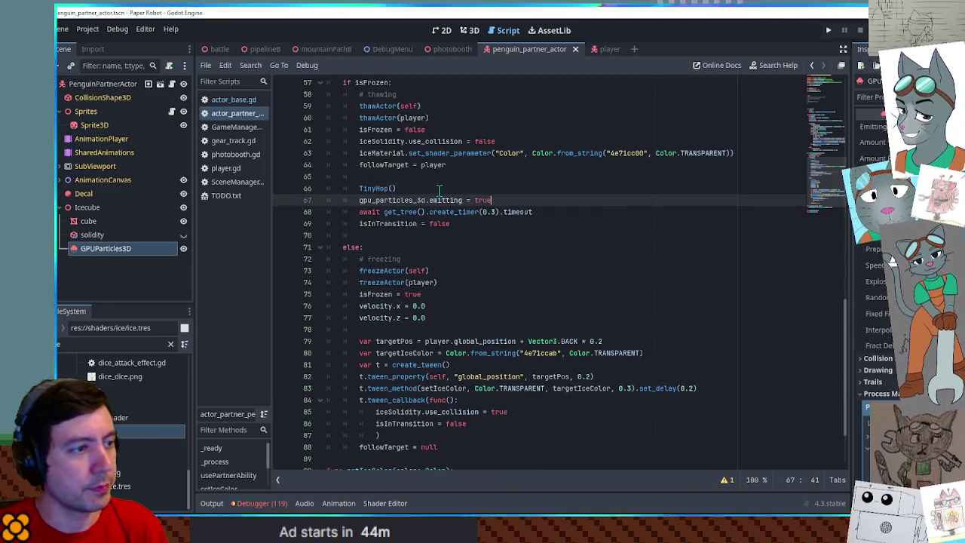
key(Escape)
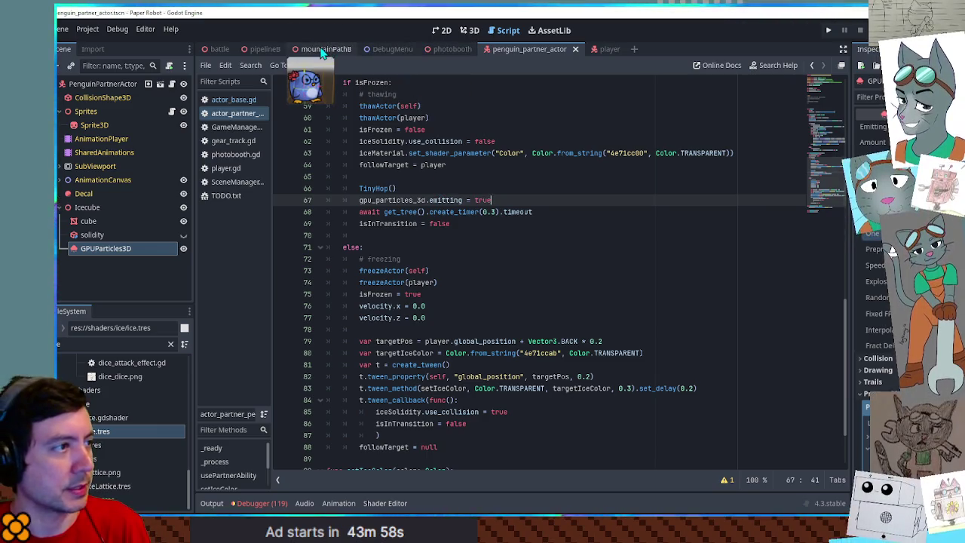
click(322, 51)
key(F6)
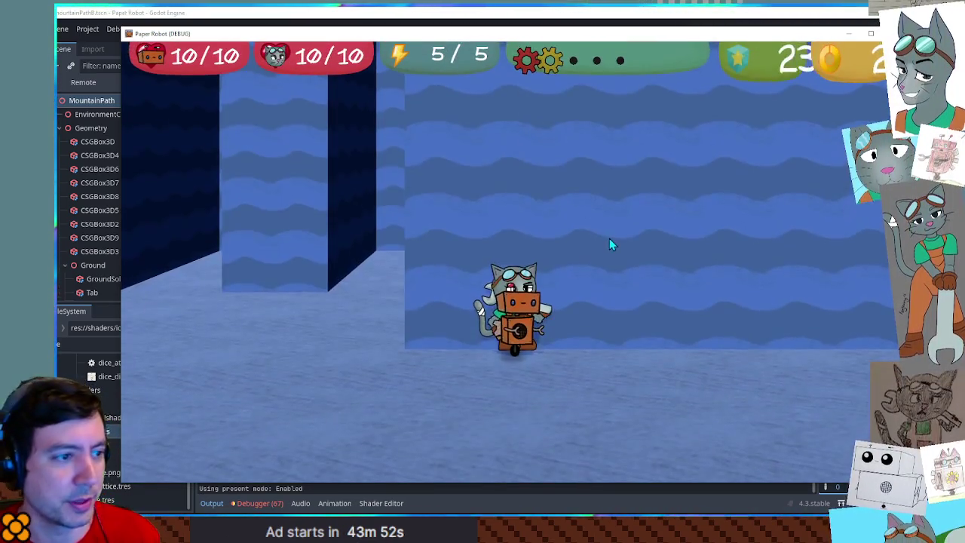
- Traverse the mountain path, swap to the penguin, freeze and thaw it, then stop the game
key(Up)
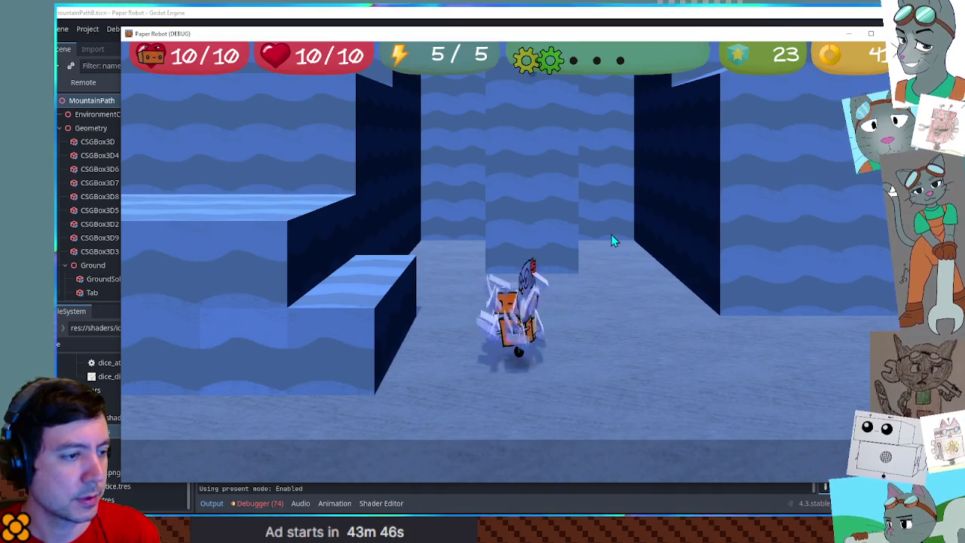
key(Up)
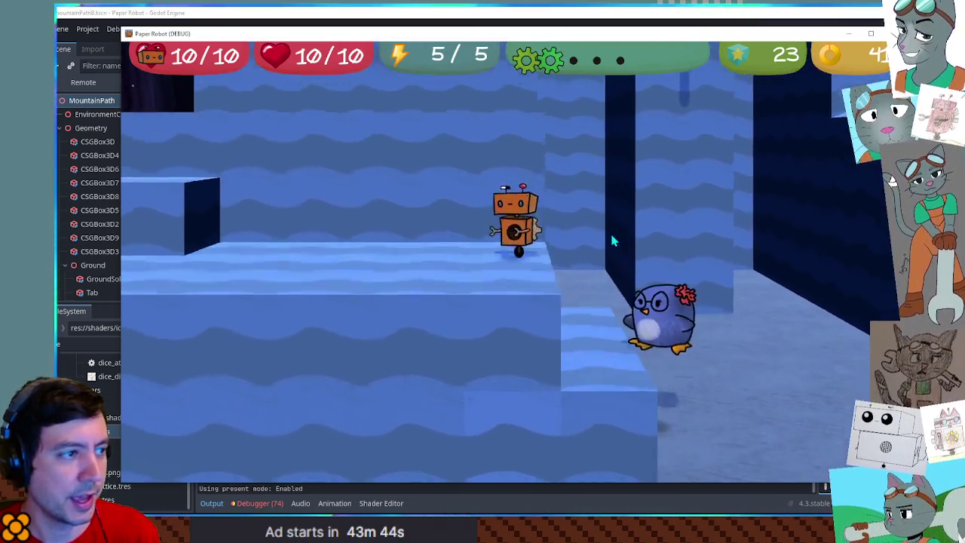
key(space)
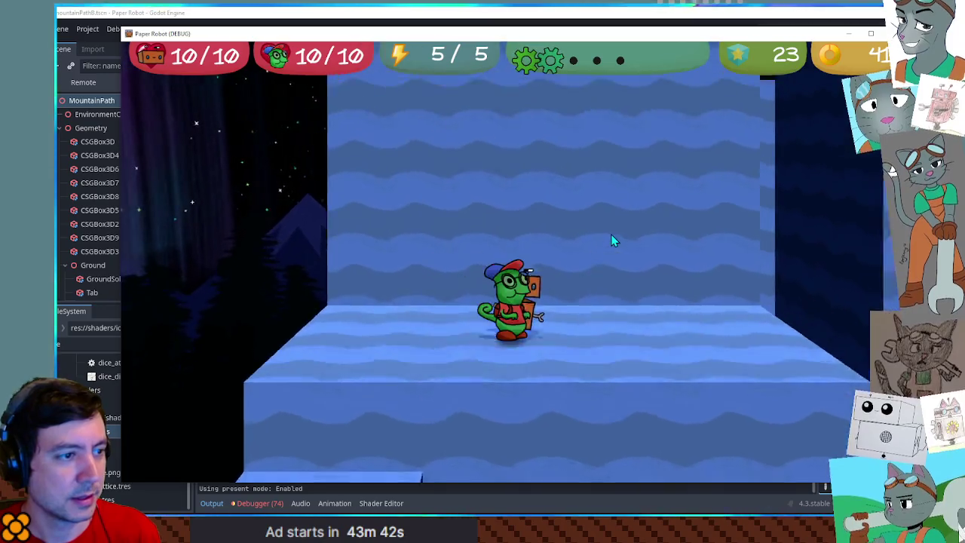
key(space)
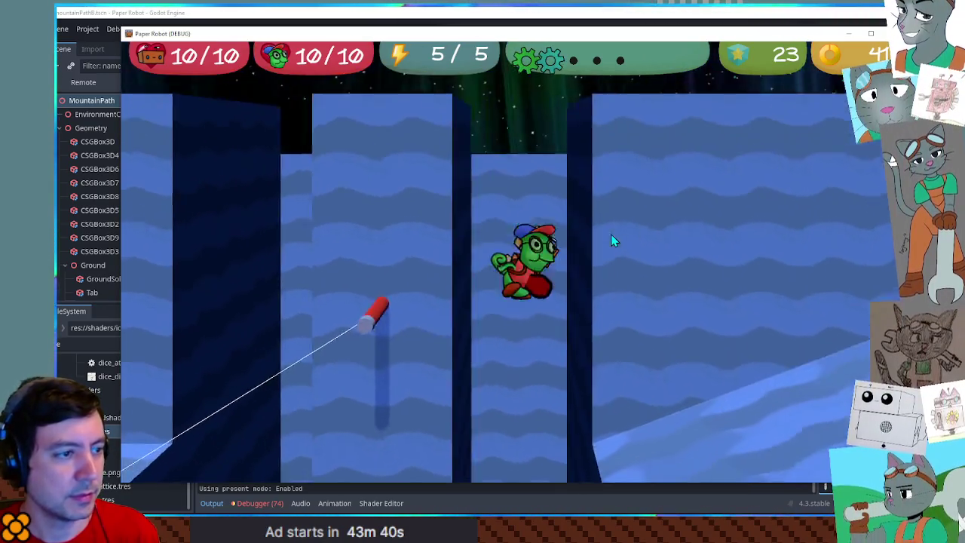
key(Tab)
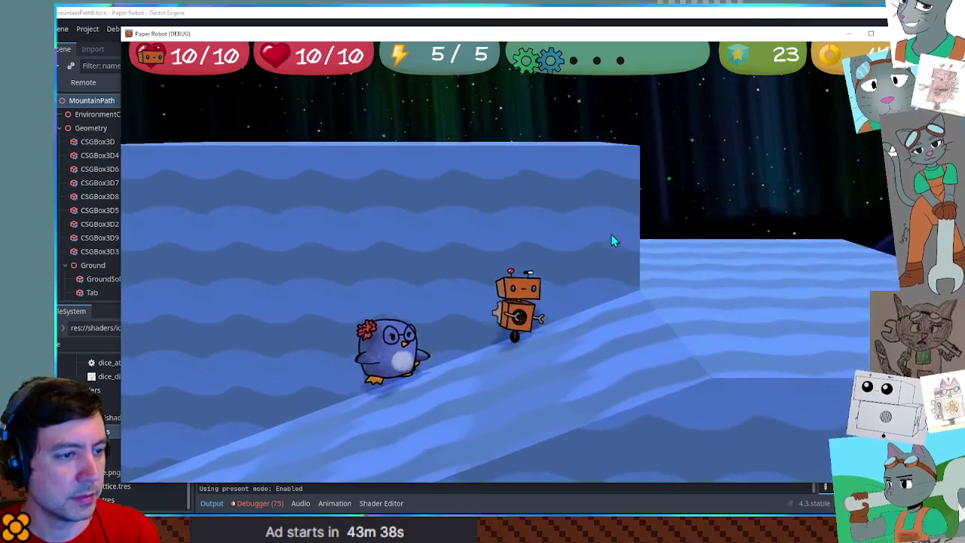
key(Tab)
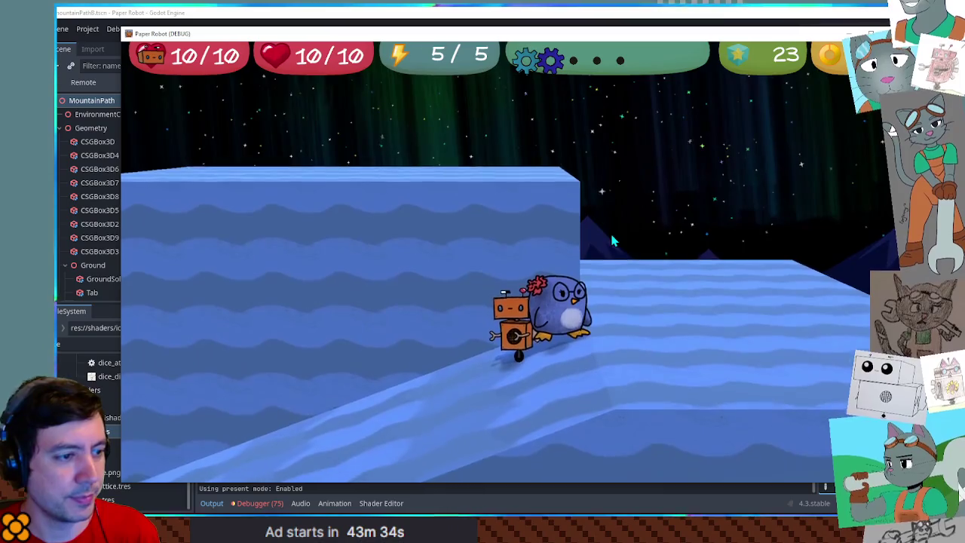
key(F8)
scroll(541, 177, down, 5)
- Move the player velocity reset line up above the isInTransition check
scroll(411, 177, up, 6)
scroll(381, 249, up, 3)
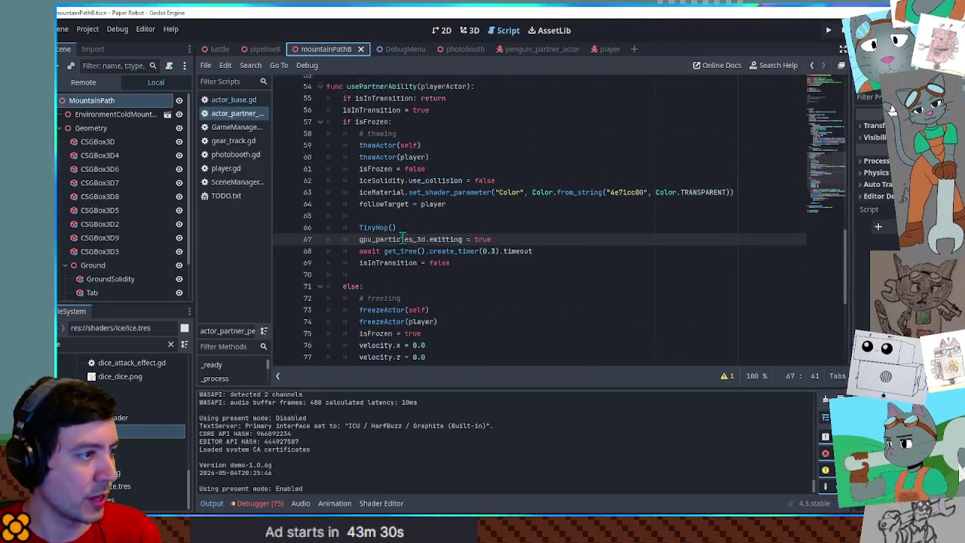
double_click(377, 199)
scroll(426, 205, up, 5)
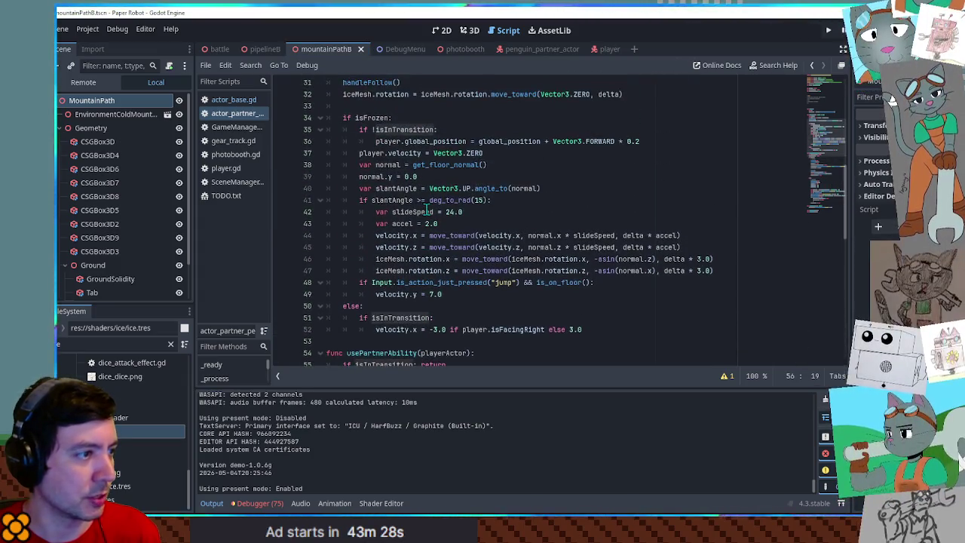
scroll(393, 191, up, 1)
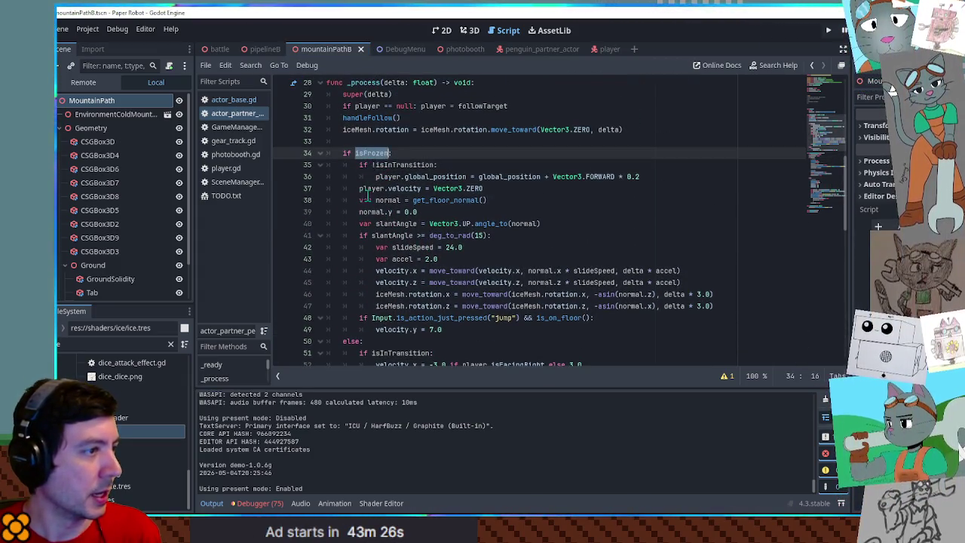
click(377, 178)
click(375, 188)
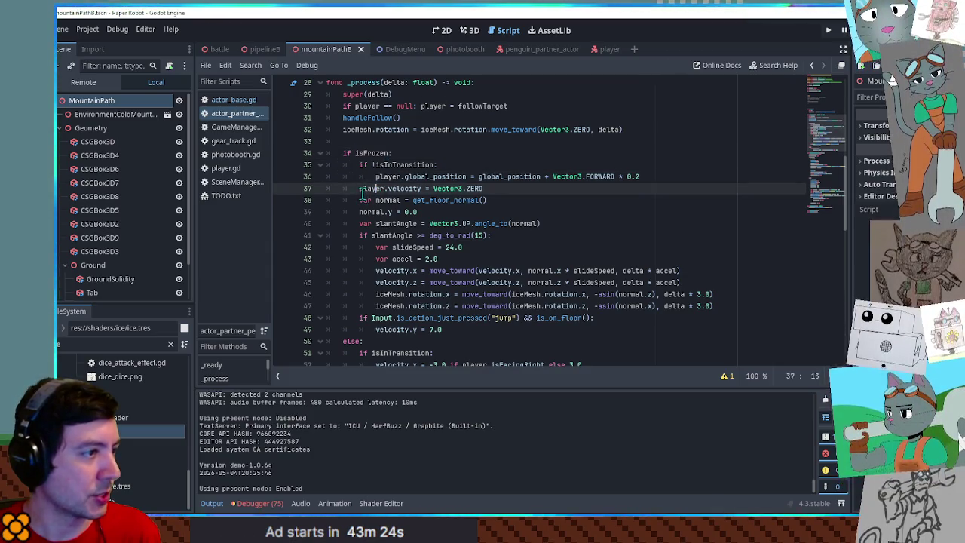
click(652, 189)
key(alt+Up)
key(alt+Up)
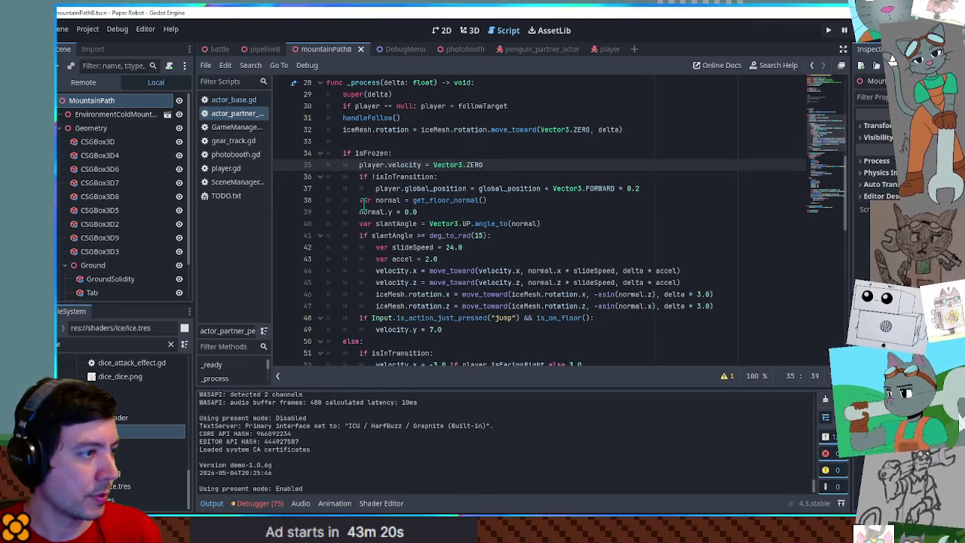
- Indent the slope sliding and jump lines 38–49 one level deeper, then save and run the game
scroll(363, 202, down, 2)
mouse_move(360, 135)
mouse_down()
mouse_move(445, 236)
mouse_move(443, 258)
mouse_up()
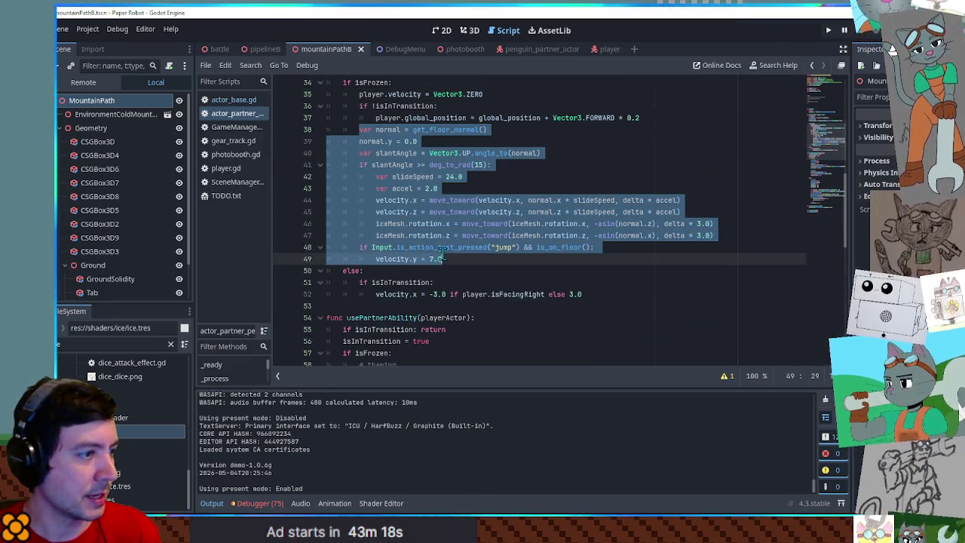
key(Tab)
key(F5)
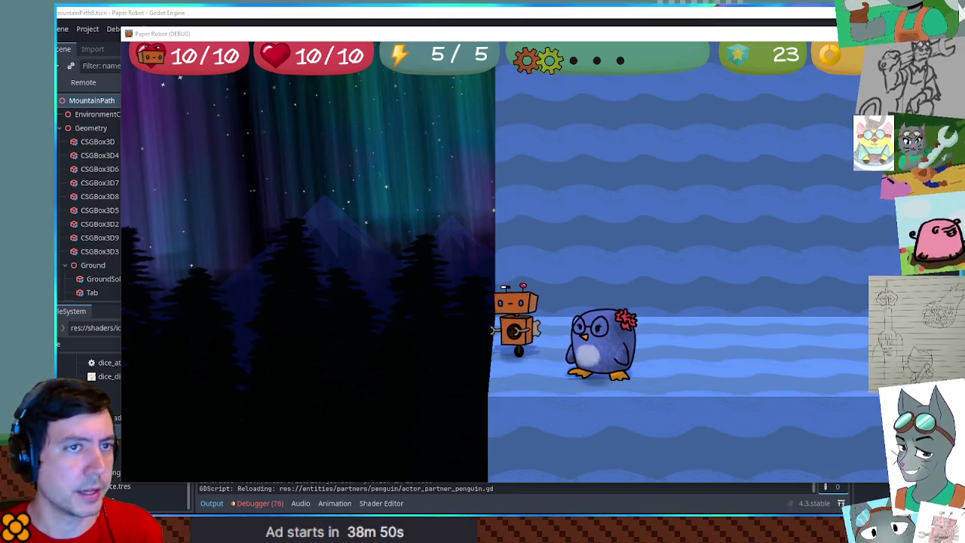
- Play-test the penguin partner's ice ability beside the robot, then return to the editor
click(88, 337)
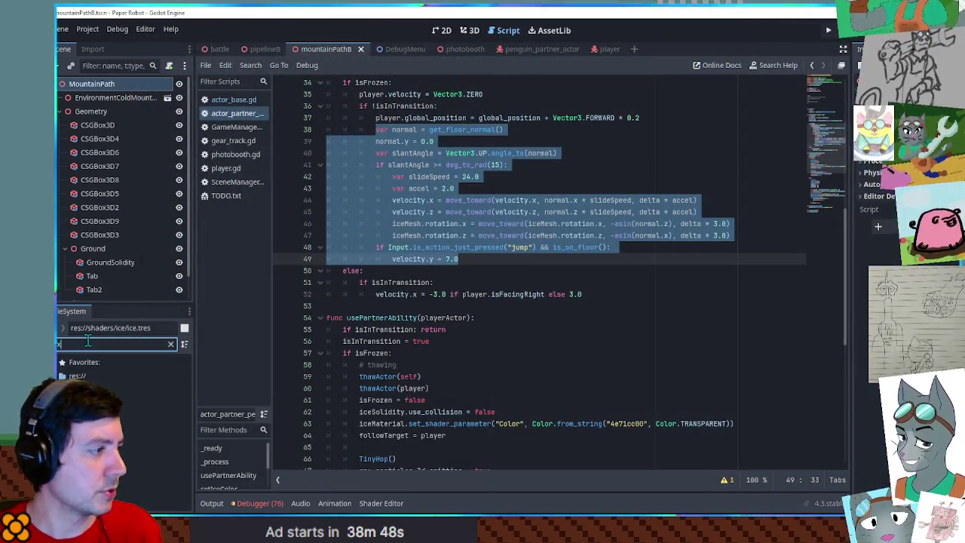
- Add iceShatter.mp3 as a sound node in the penguin_partner_actor scene
text(sfx/)
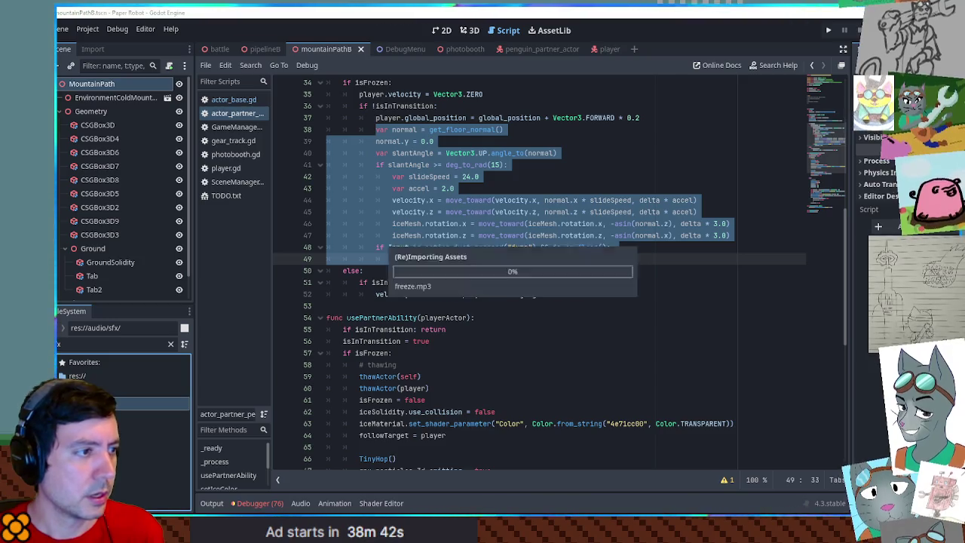
click(540, 49)
click(98, 344)
text(ice)
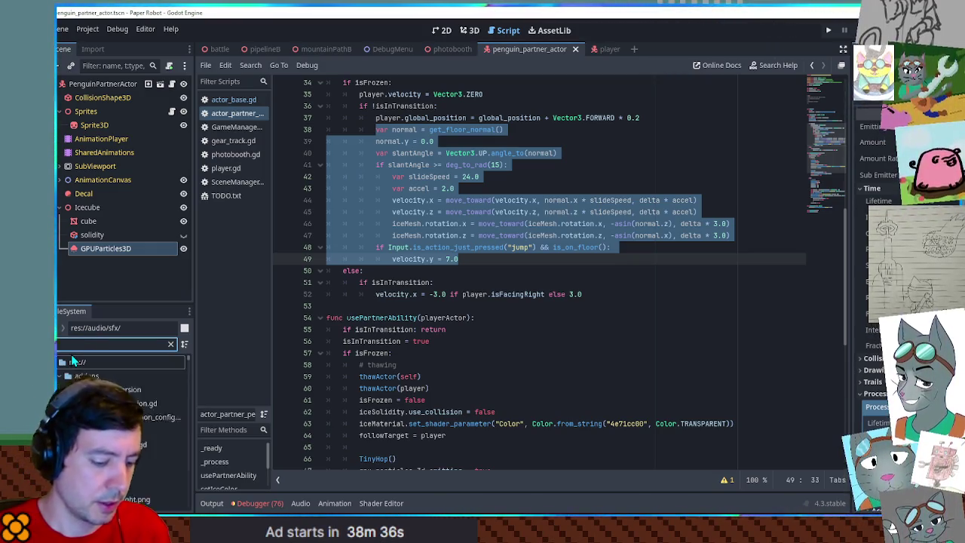
click(113, 445)
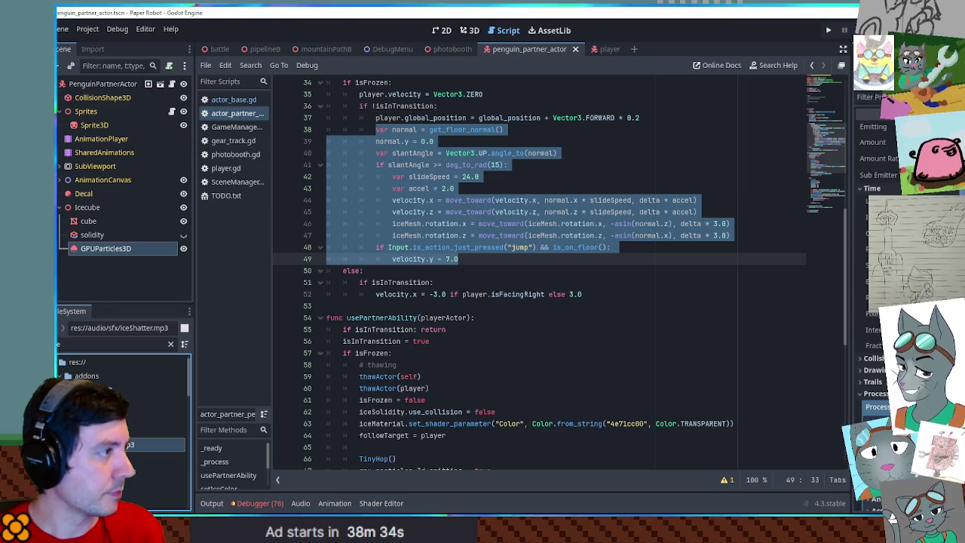
drag(114, 445, 103, 83)
- Add freeze.mp3 as a Freeze audio node under PenguinPartnerActor
click(88, 345)
text(e)
drag(150, 458, 83, 144)
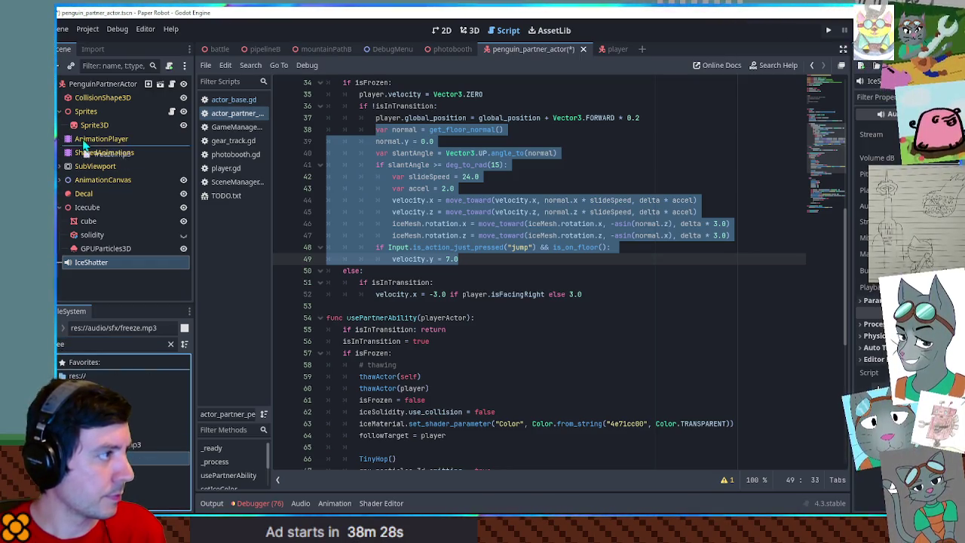
drag(92, 89, 94, 86)
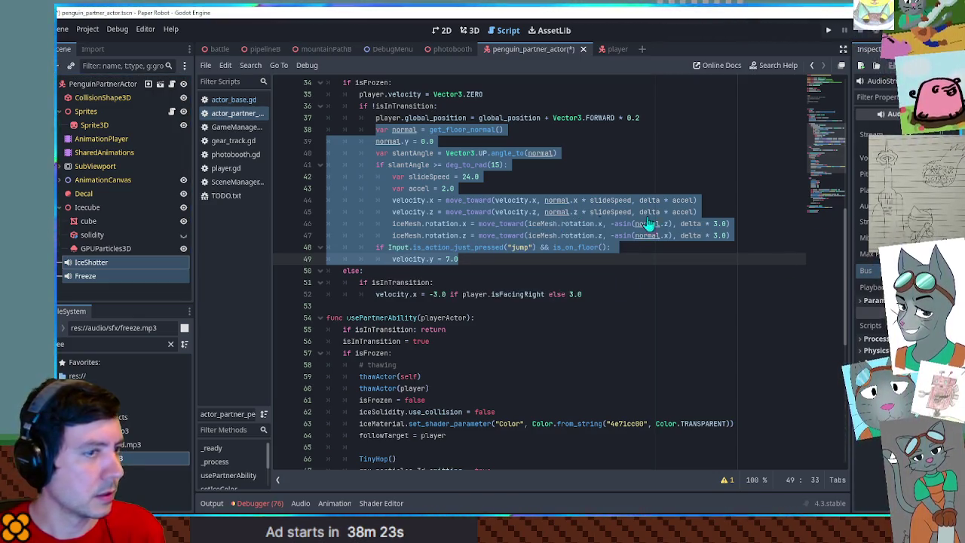
key(ctrl+s)
mouse_move(144, 261)
mouse_down()
mouse_move(388, 187)
mouse_move(377, 178)
mouse_up()
drag(832, 169, 824, 270)
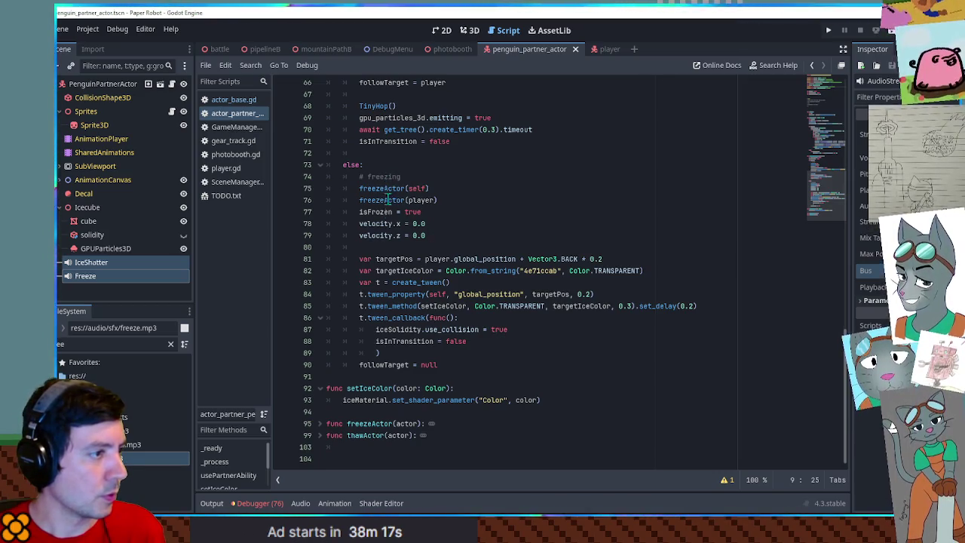
- Add ice_shatter.play() after TinyHop() in the thaw branch
scroll(400, 211, up, 2)
click(441, 178)
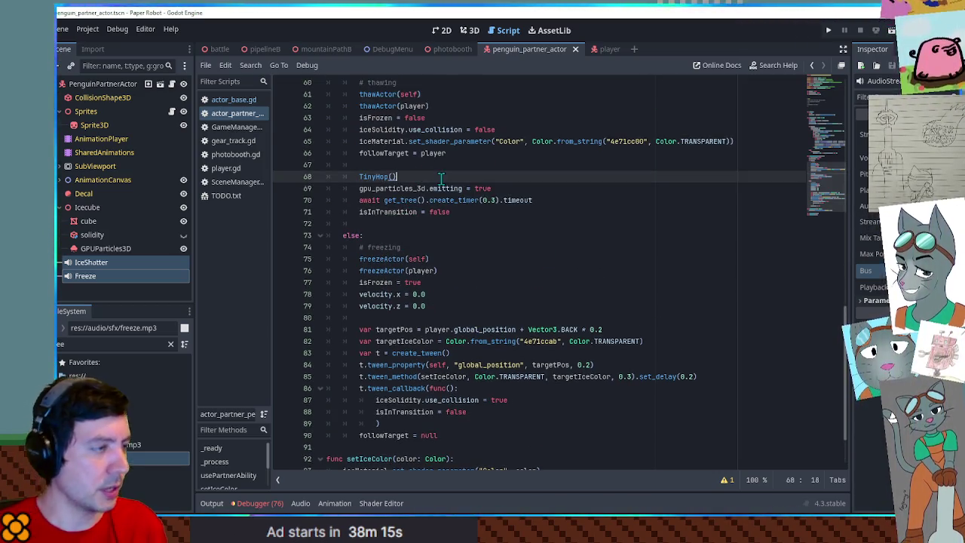
key(Return)
text(play())
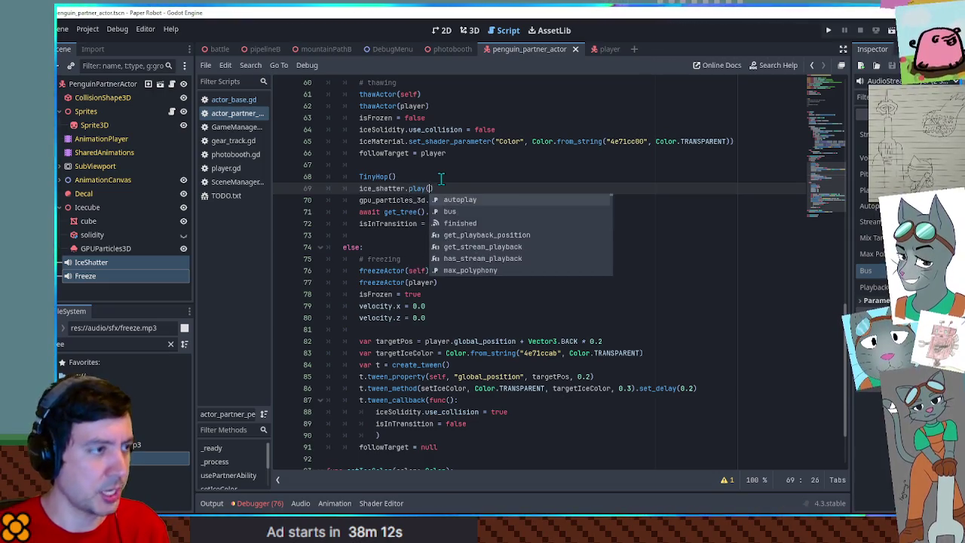
- Add freeze.play() after the velocity resets in the freezing branch, then return to mountainPathB
scroll(367, 241, down, 2)
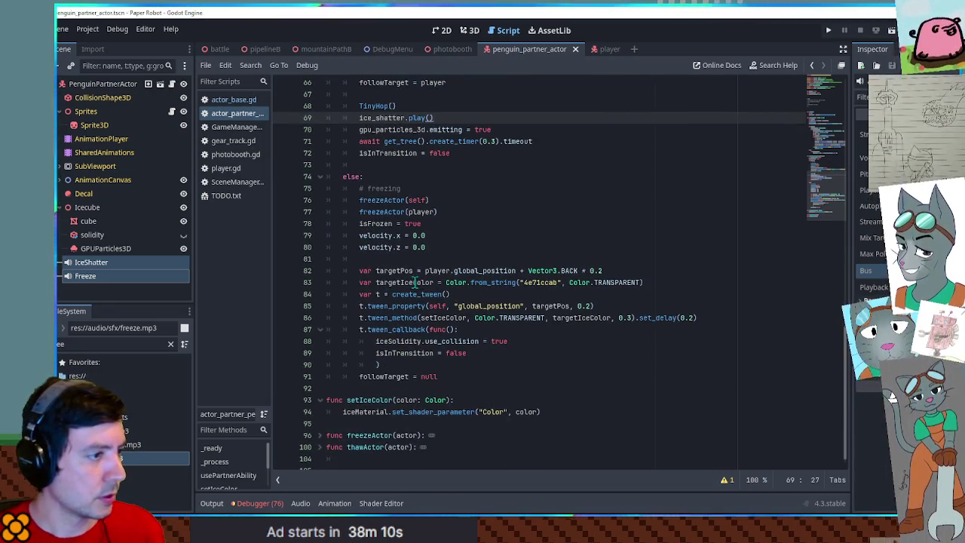
click(469, 294)
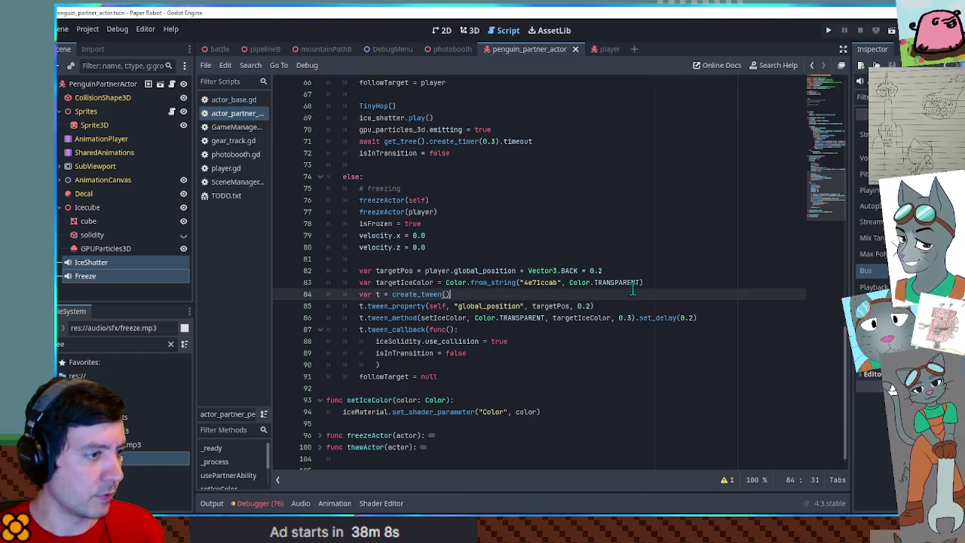
click(533, 252)
key(Return)
text(freeze.)
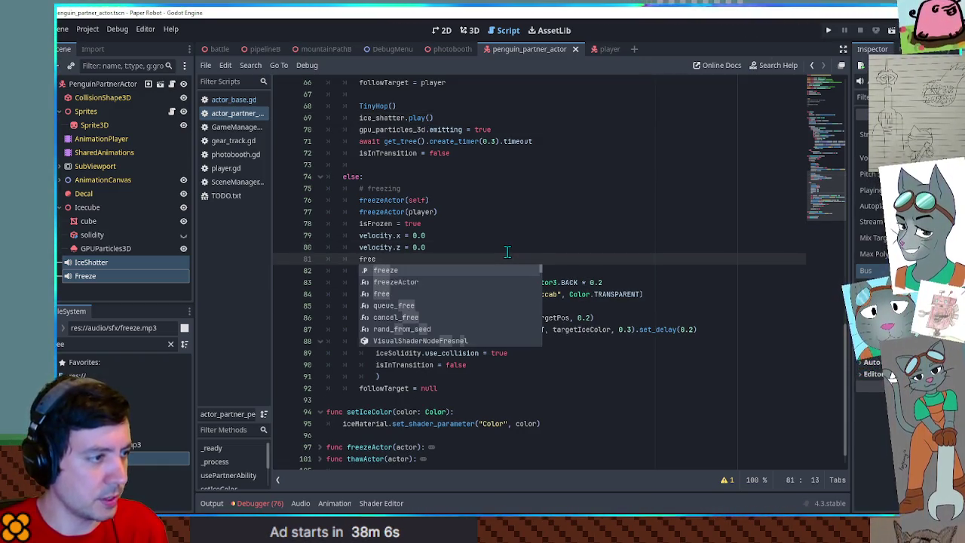
text(play)
key(Return)
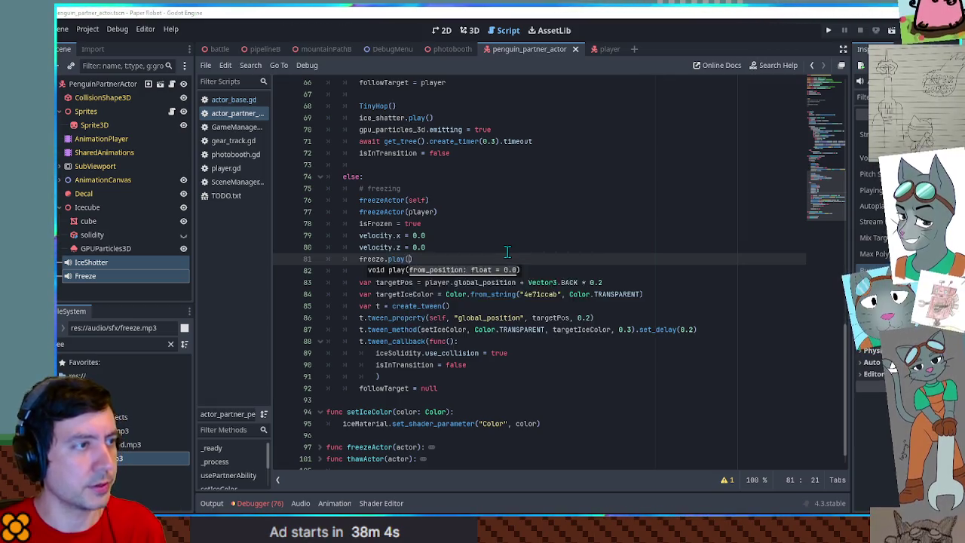
click(327, 49)
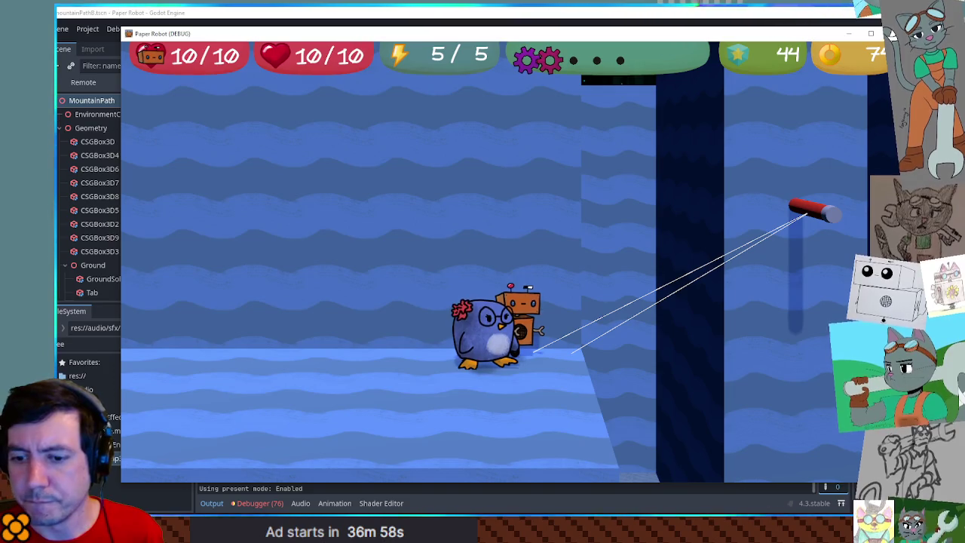
- Return to the penguin script's freezing branch ending in freeze.play() around line 81
scroll(815, 128, up, 5)
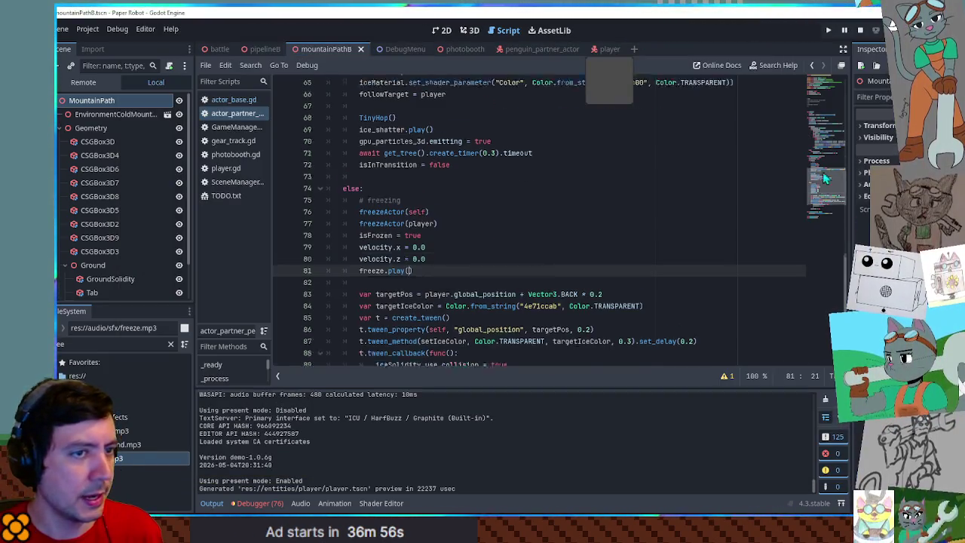
- Close actor_base.gd, search the project for usePartnerAbility, and open the player.gd line 81 result
scroll(813, 130, down, 3)
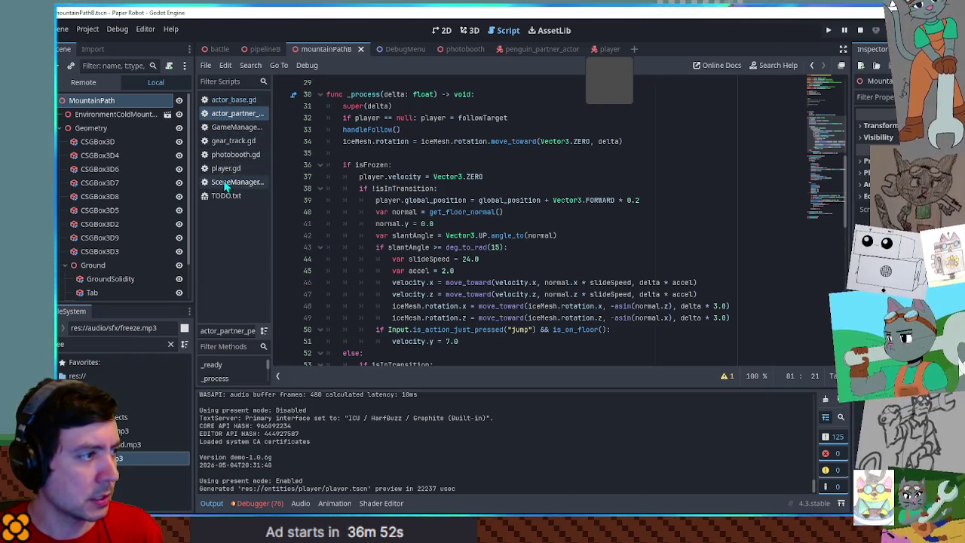
middle_click(221, 102)
scroll(390, 226, down, 7)
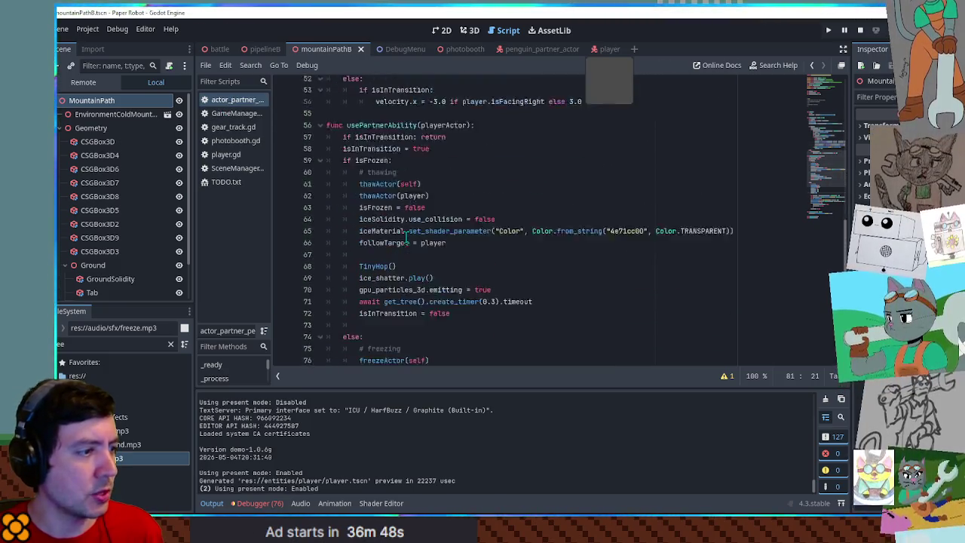
double_click(385, 152)
key(ctrl+shift+f)
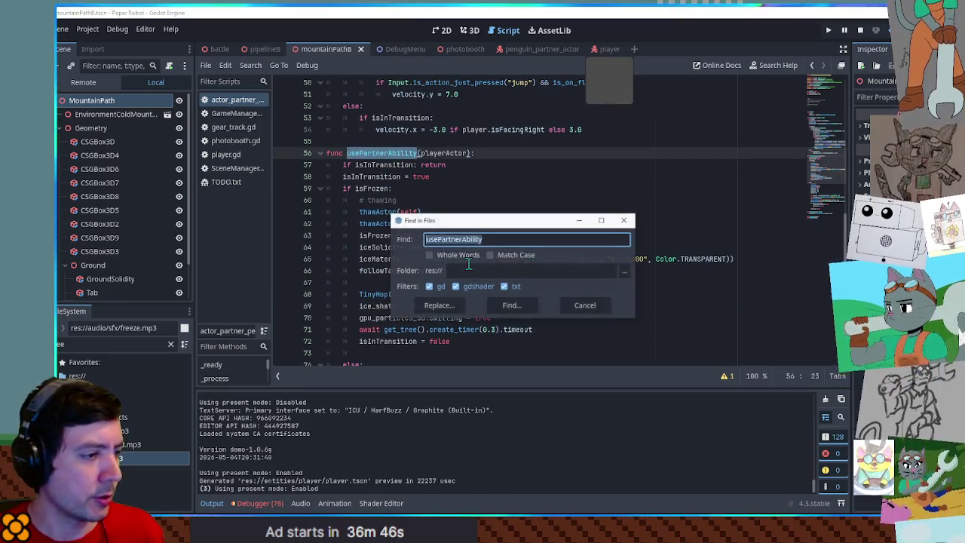
click(512, 306)
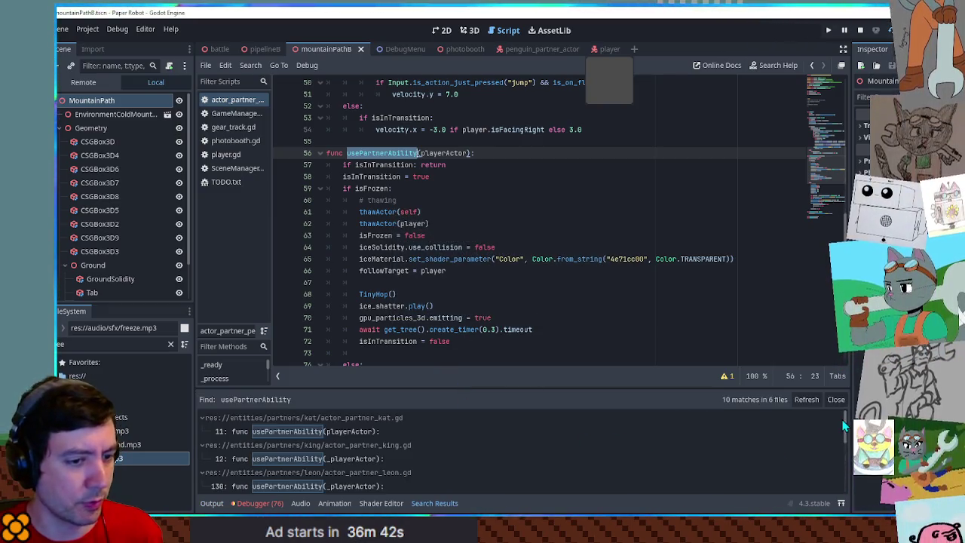
drag(846, 427, 846, 483)
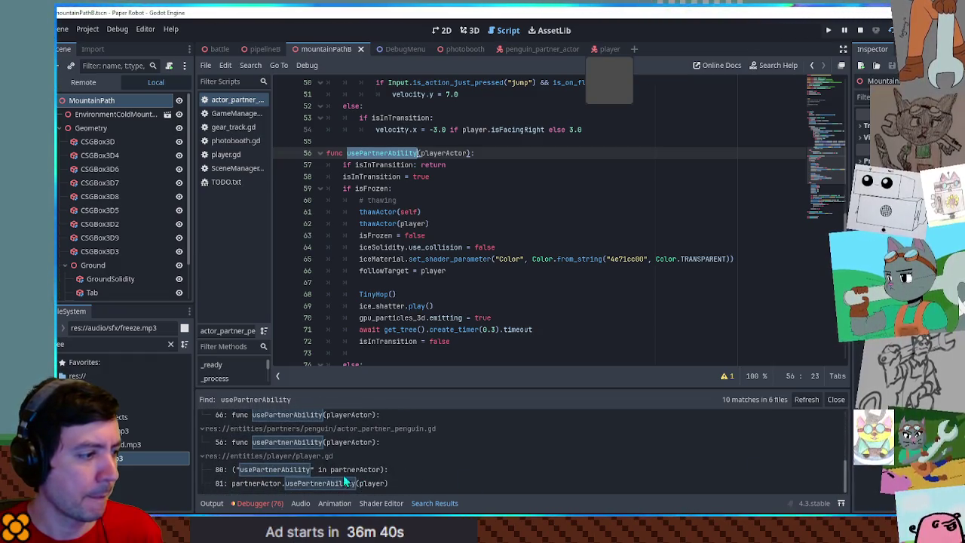
click(285, 483)
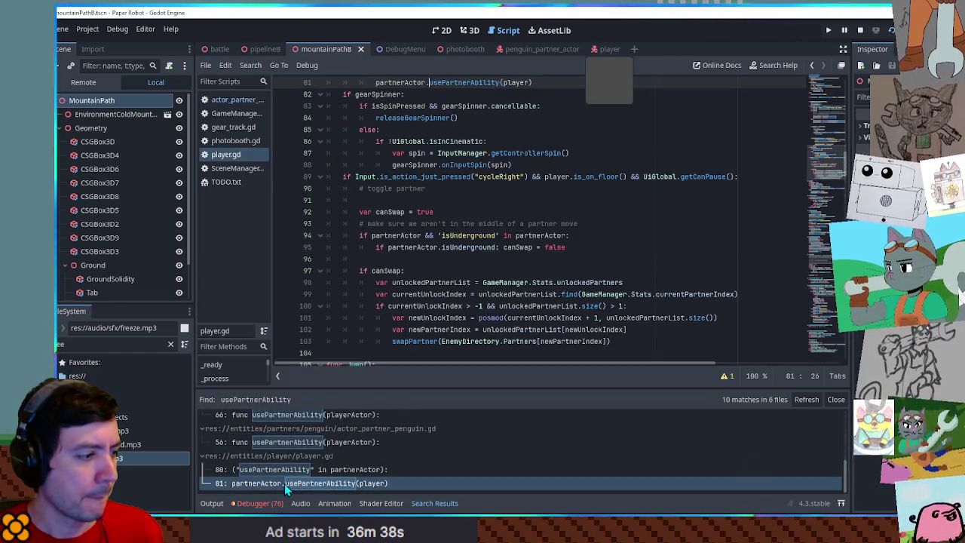
- Inspect the isForcedMovement and player.is_on_floor condition, then insert a line above the ability check
scroll(393, 205, up, 4)
click(427, 164)
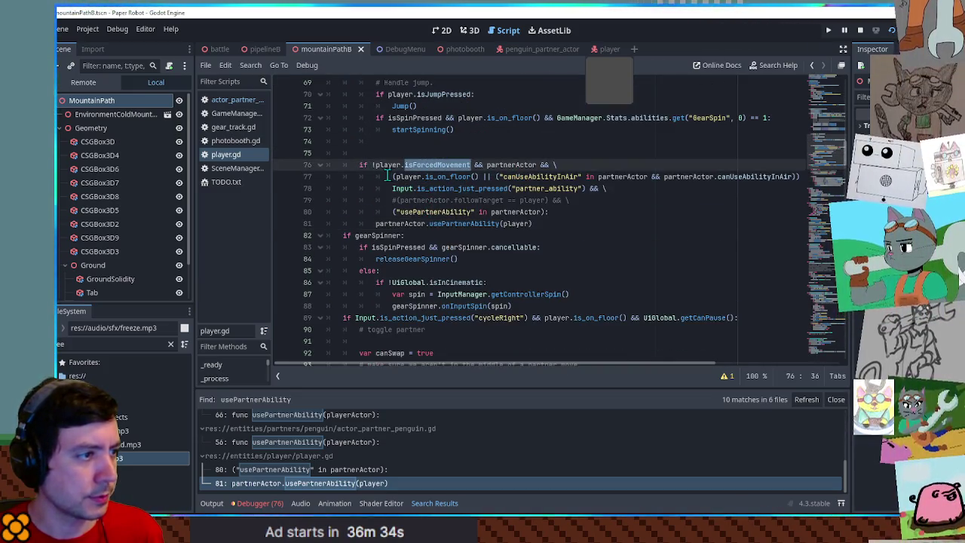
drag(396, 176, 461, 178)
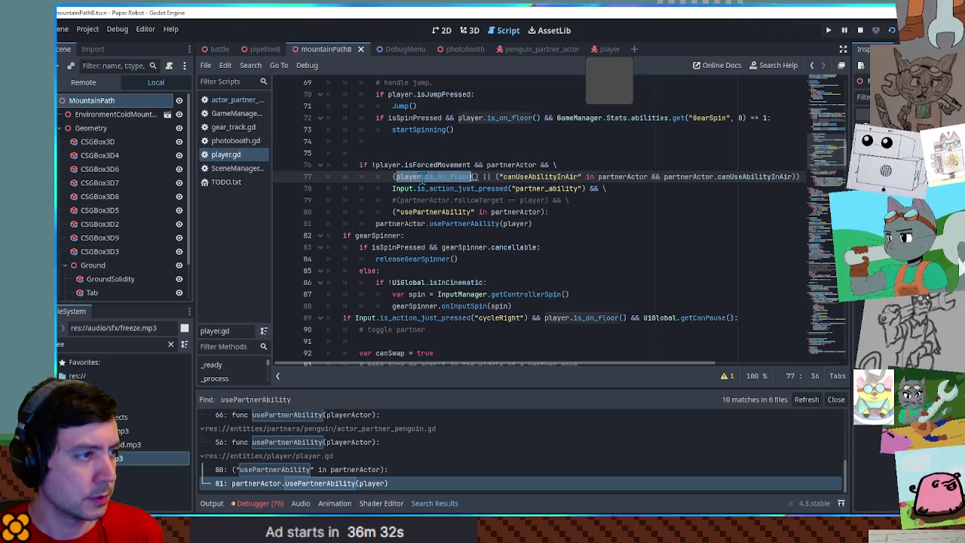
scroll(357, 167, up, 6)
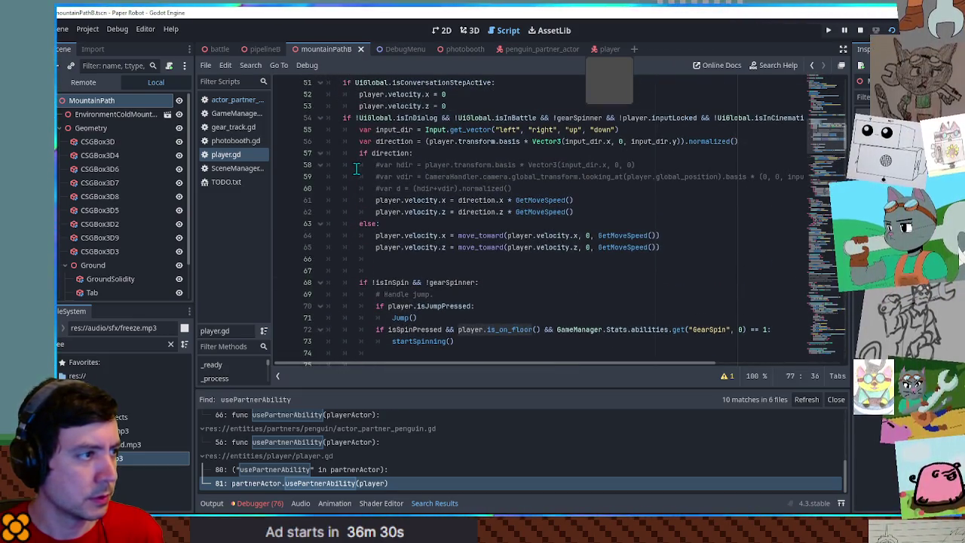
scroll(362, 172, down, 5)
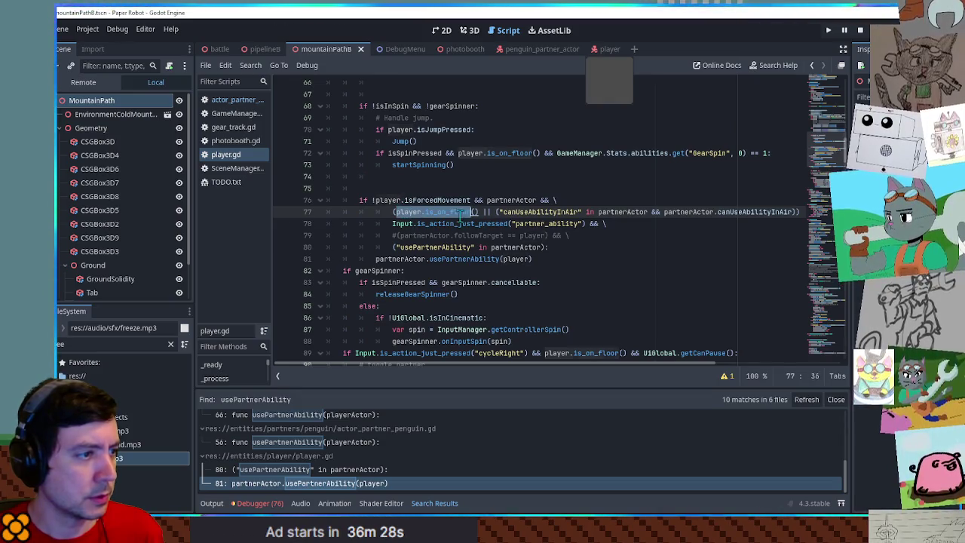
click(438, 189)
key(Return)
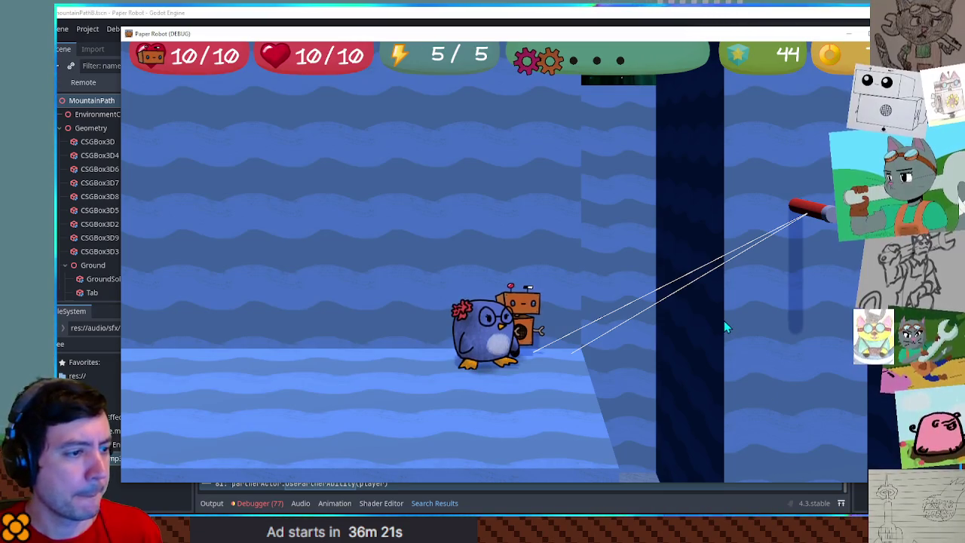
- Swap to the penguin, freeze it into an ice cube, thaw it, and jump while frozen, then stop the game
key(e)
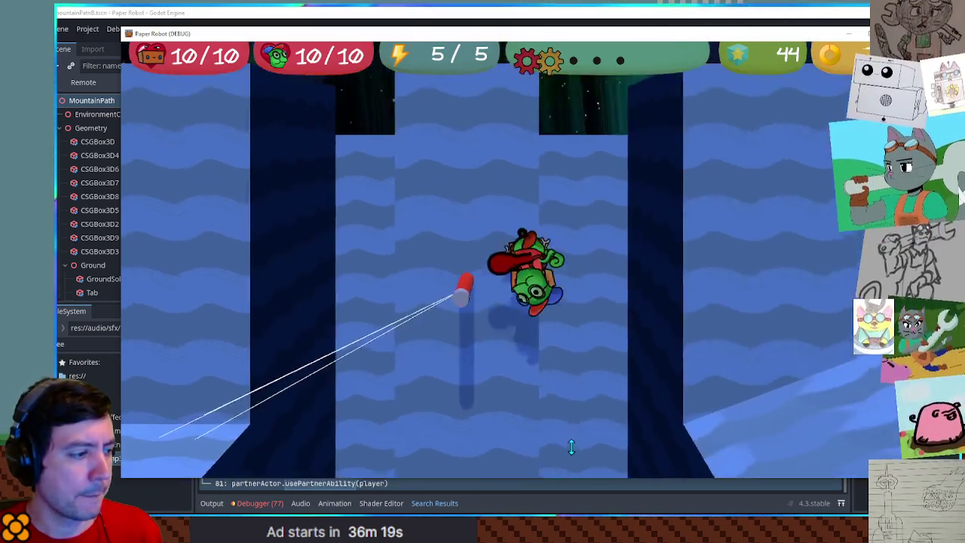
key(F8)
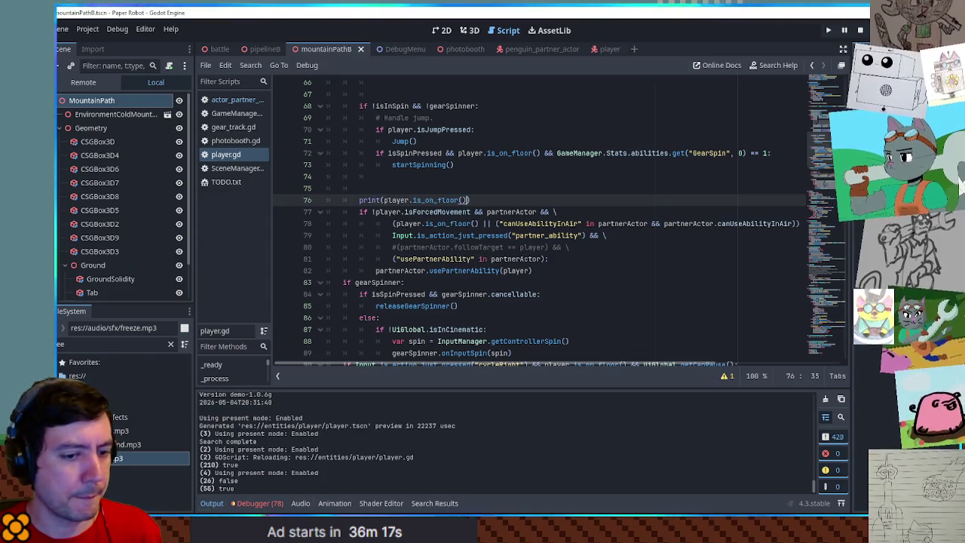
key(alt+Tab)
key(e)
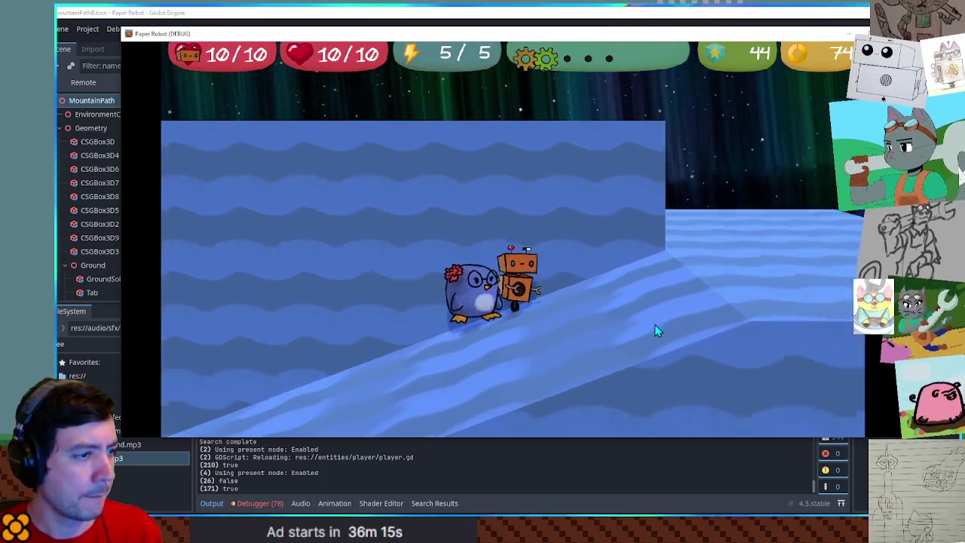
key(w)
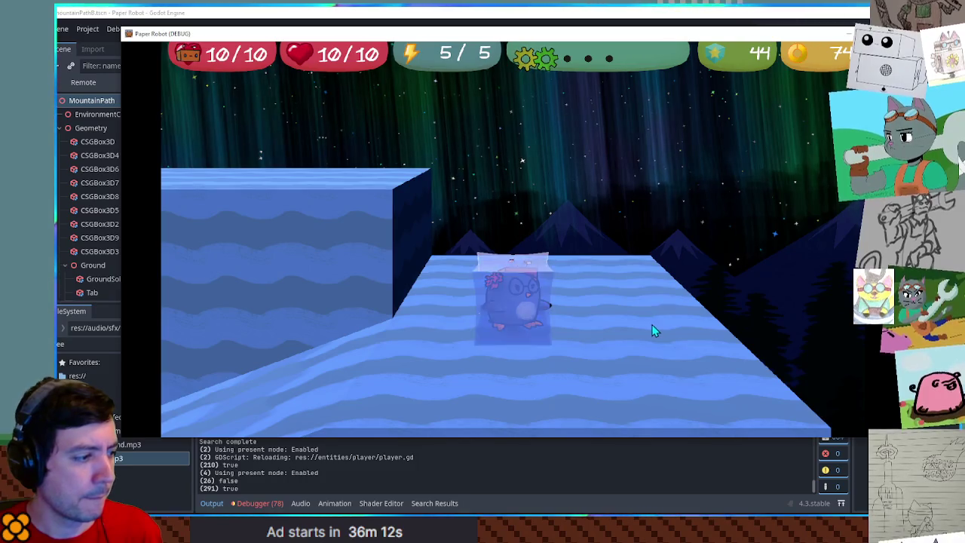
key(e)
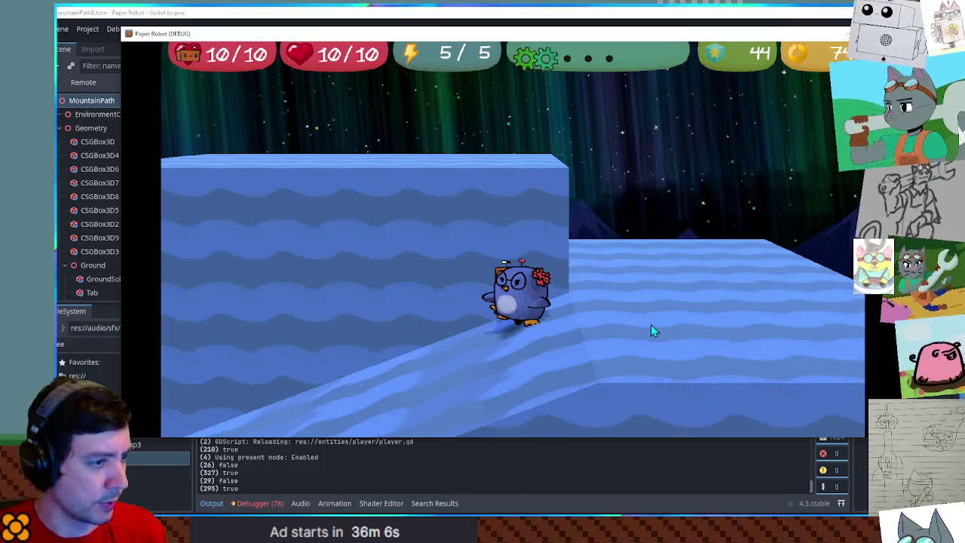
key(space)
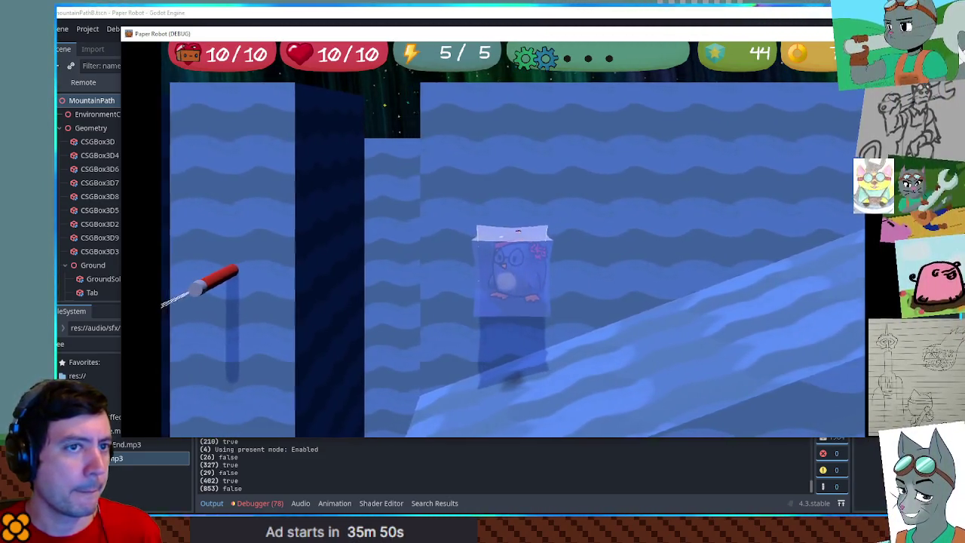
key(F8)
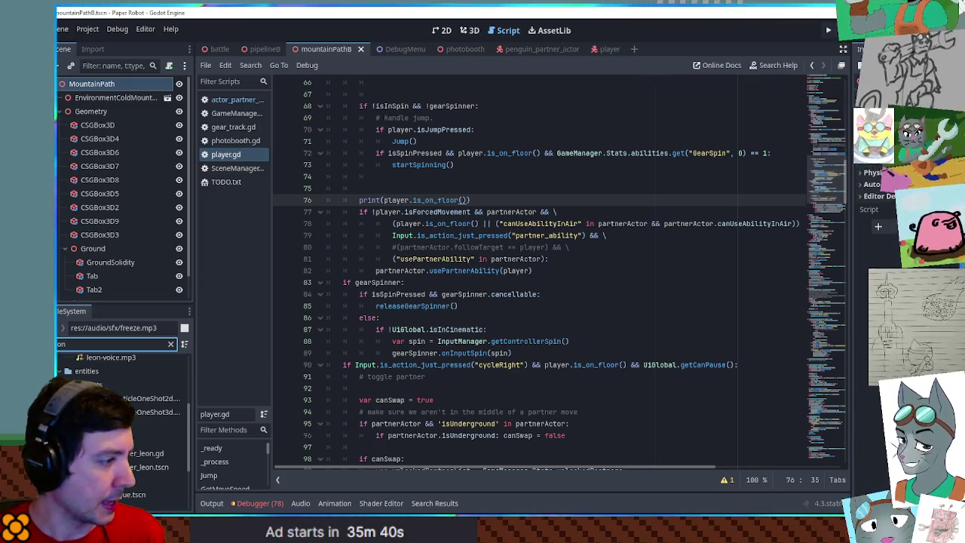
- Find and copy the canUseAbilityInAir = true line from actor_partner_leon.gd
double_click(144, 453)
drag(825, 200, 829, 84)
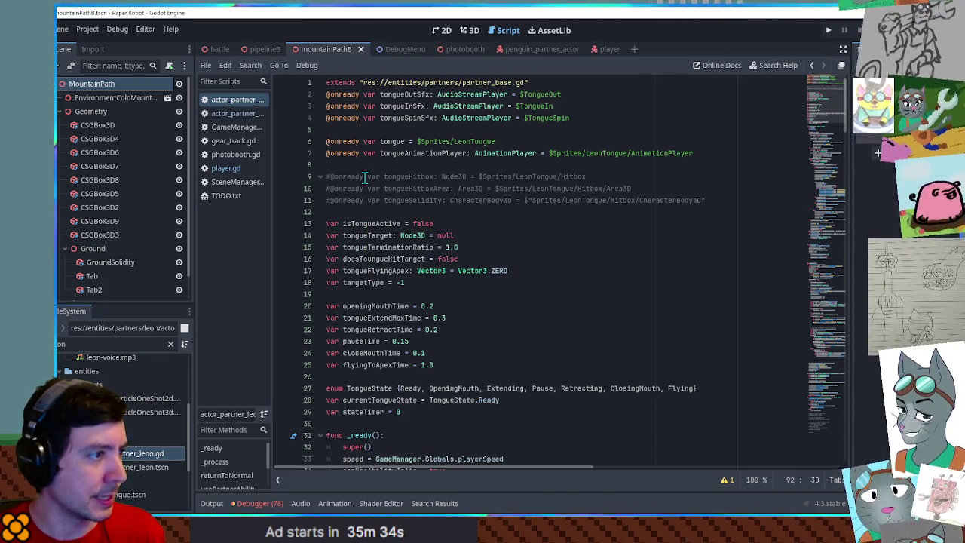
click(521, 304)
key(ctrl+f)
text(canu)
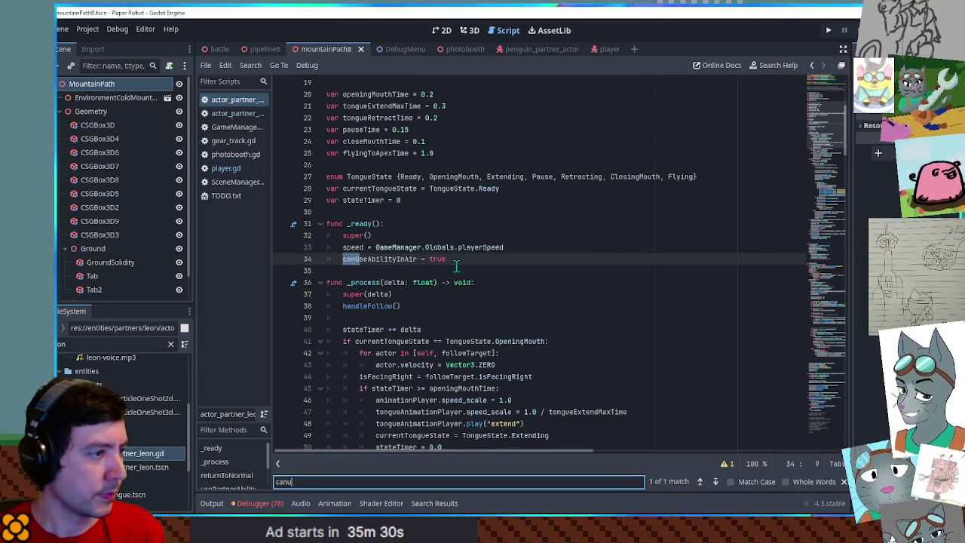
drag(453, 260, 543, 249)
key(ctrl+c)
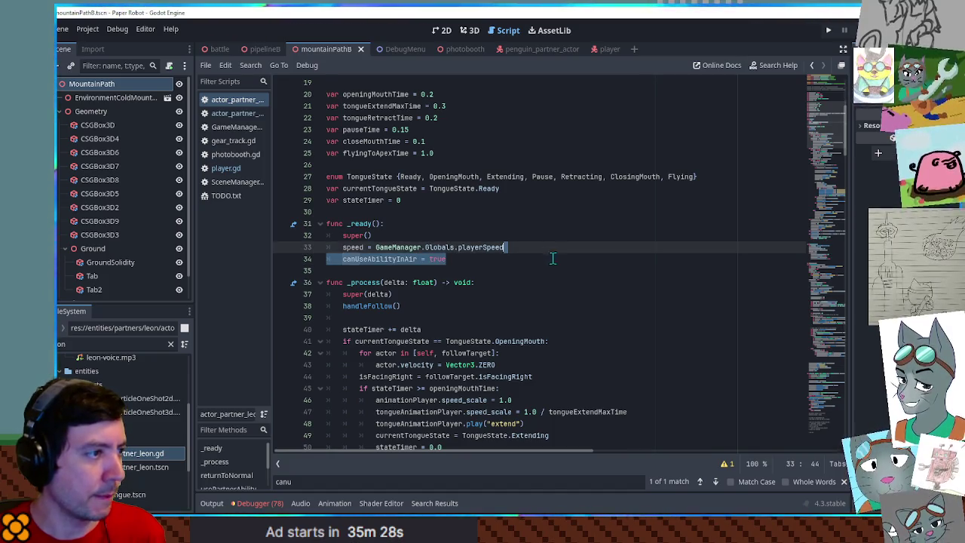
scroll(553, 259, up, 6)
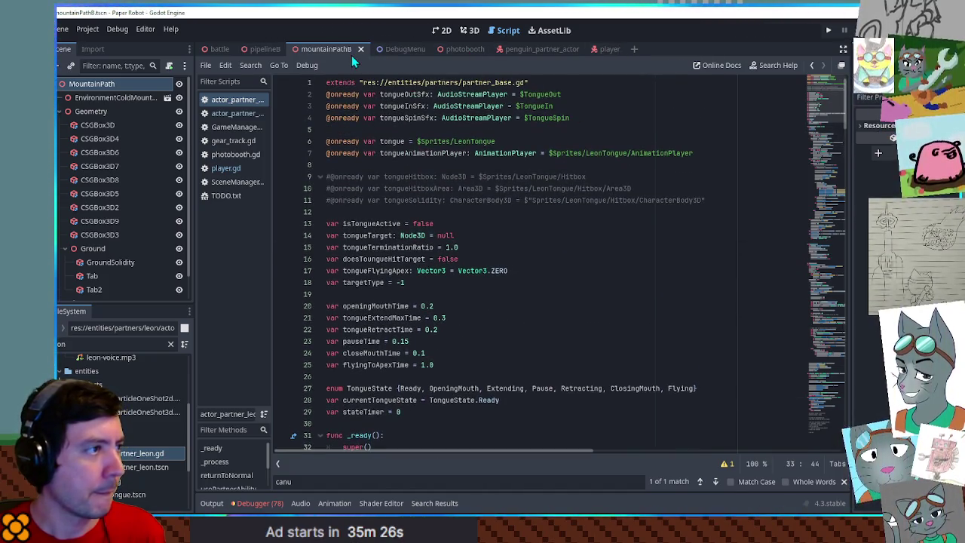
- Paste the line after line 28 of the penguin script, then remove it from _ready
click(237, 103)
scroll(543, 240, up, 10)
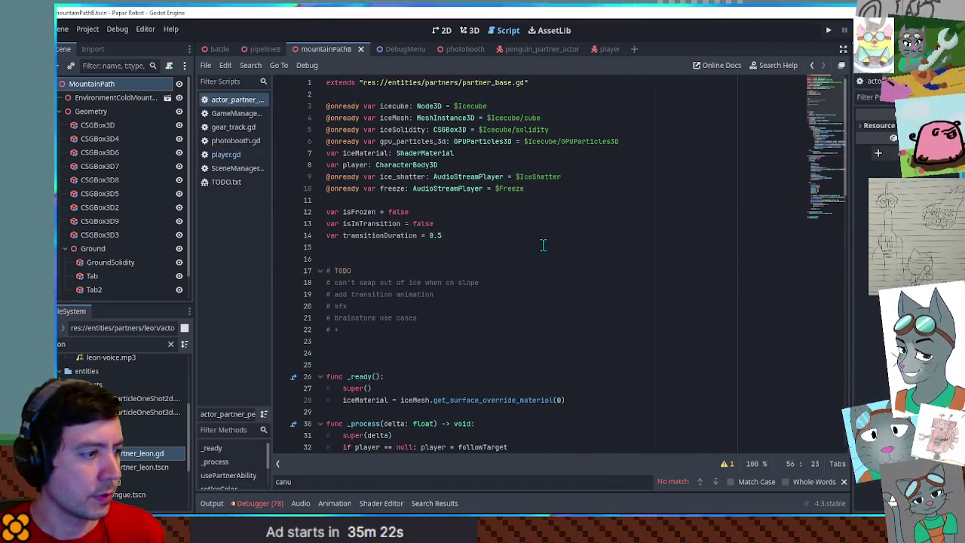
scroll(543, 240, down, 5)
click(582, 215)
click(584, 219)
key(Return)
key(ctrl+v)
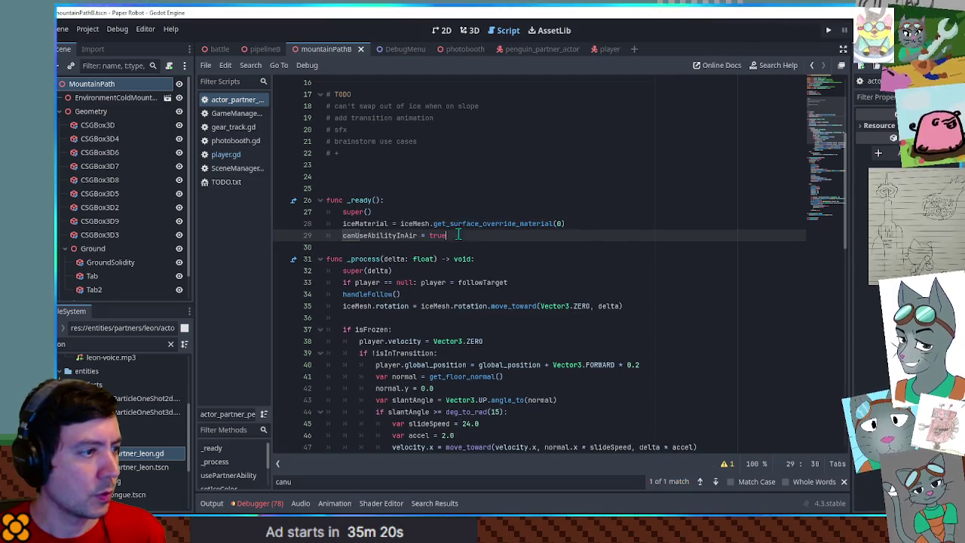
shift+click(596, 226)
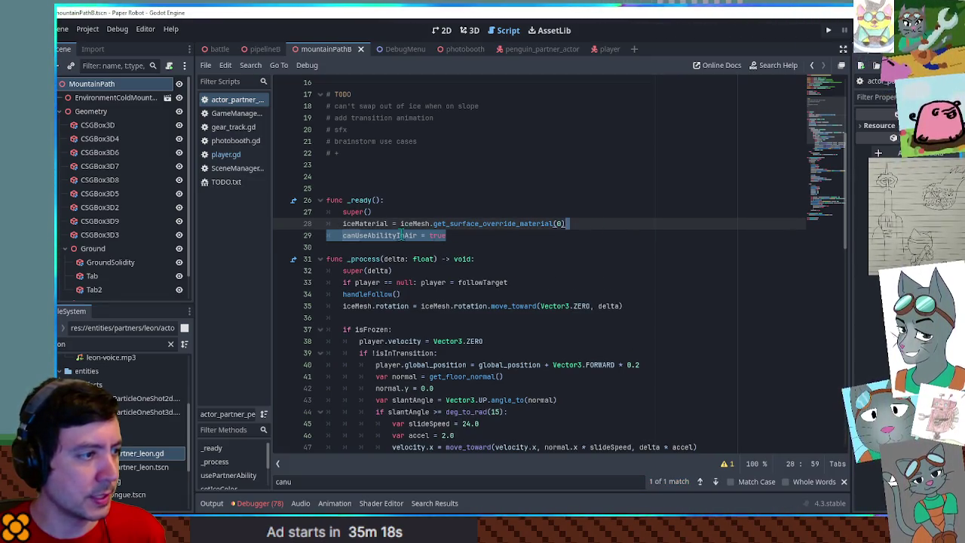
key(BackSpace)
- Paste canUseAbilityInAir = false as line 35 in _process
scroll(392, 236, down, 2)
scroll(392, 235, down, 1)
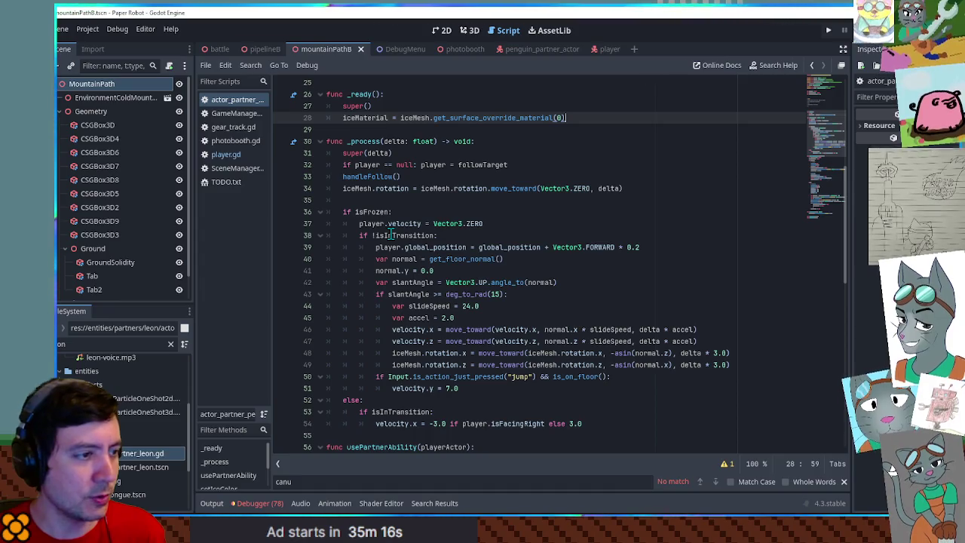
scroll(392, 236, down, 3)
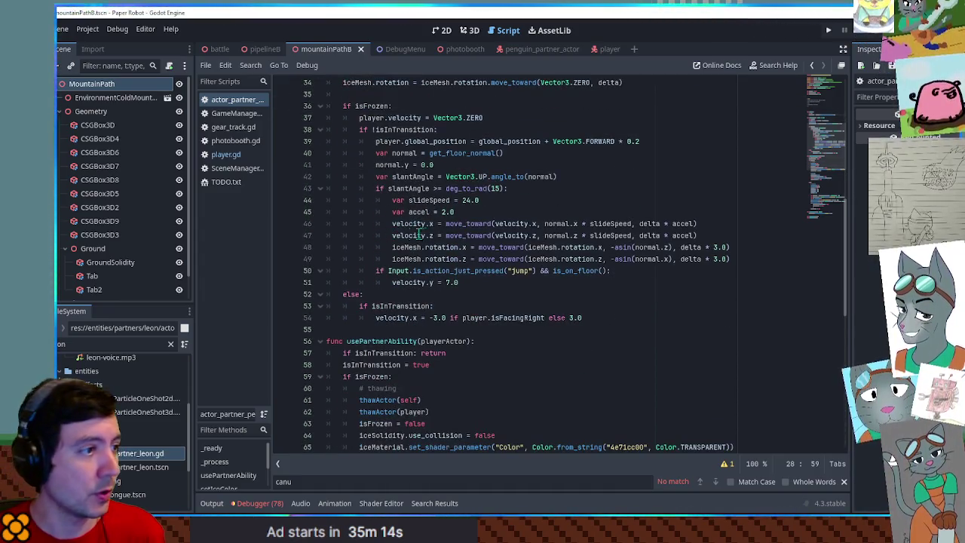
double_click(414, 189)
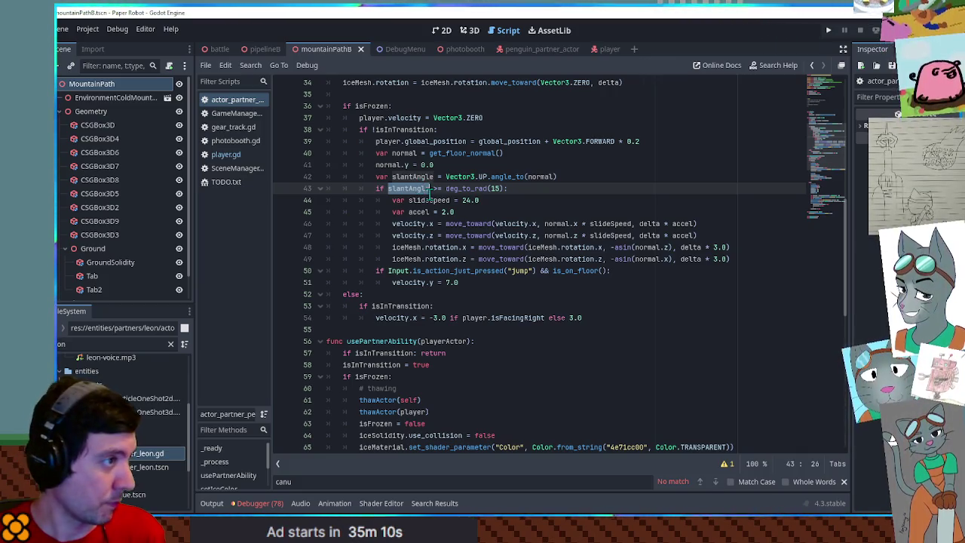
scroll(423, 189, up, 3)
click(634, 189)
key(Return)
key(ctrl+v)
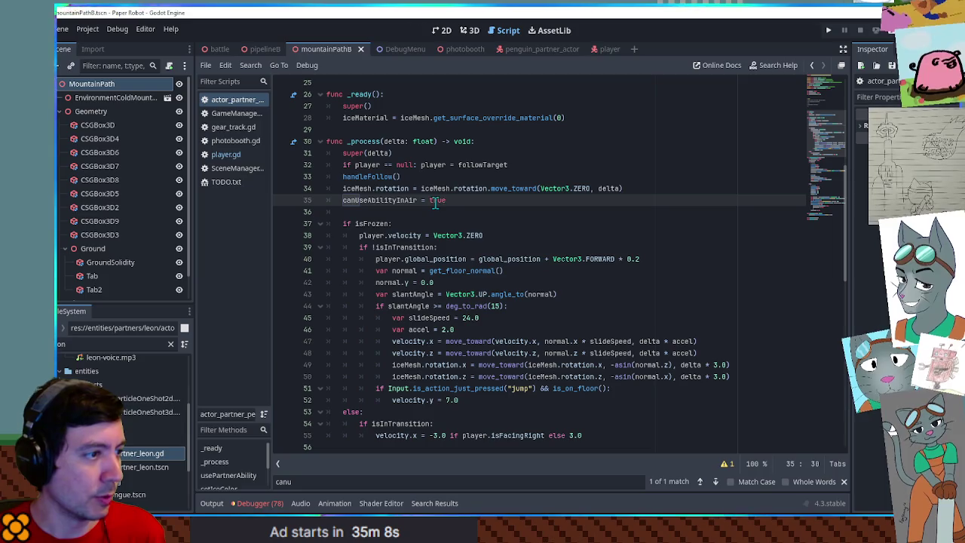
key(ctrl+shift+Left)
text(false)
click(394, 282)
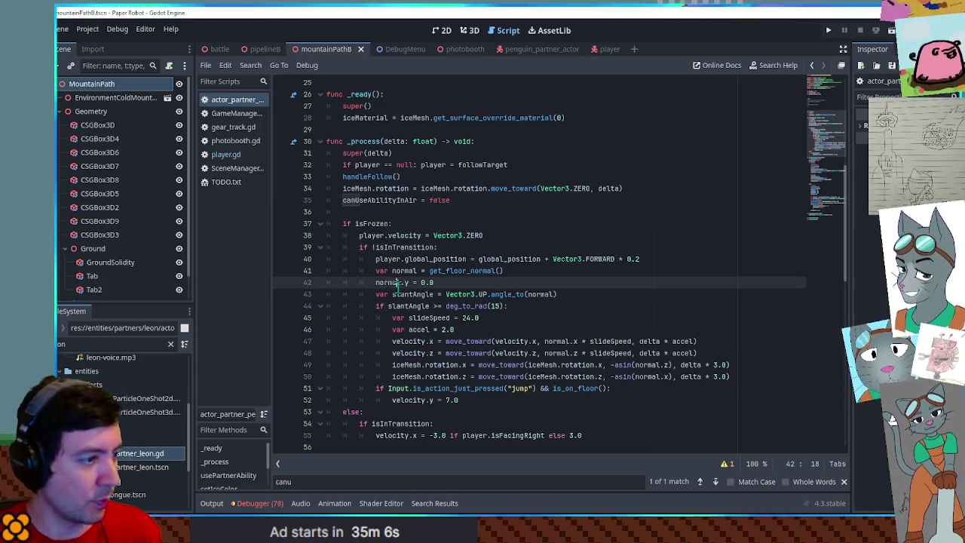
- Add 'if is_on_floor(): canUseAbilityInAir = true' after line 52, then launch the game
click(533, 389)
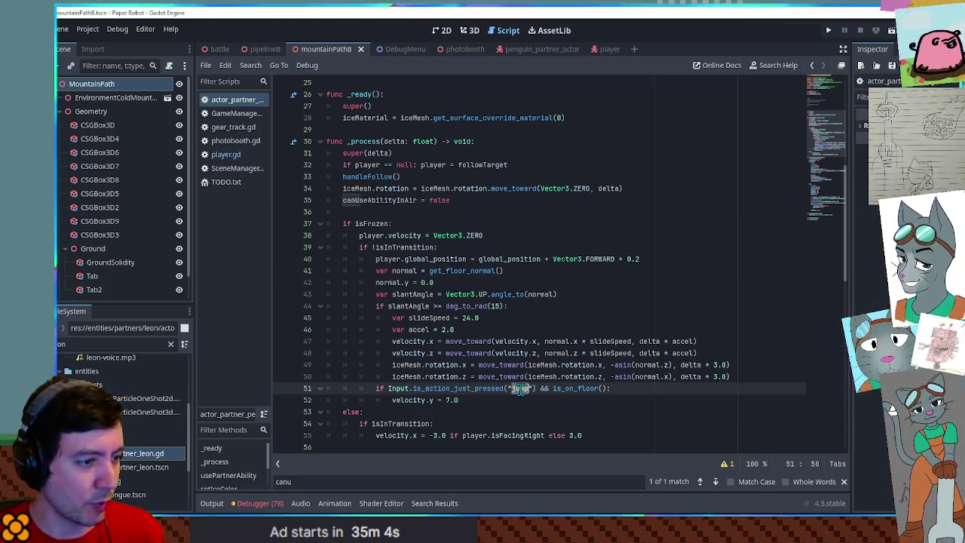
click(518, 399)
key(Return)
key(BackSpace)
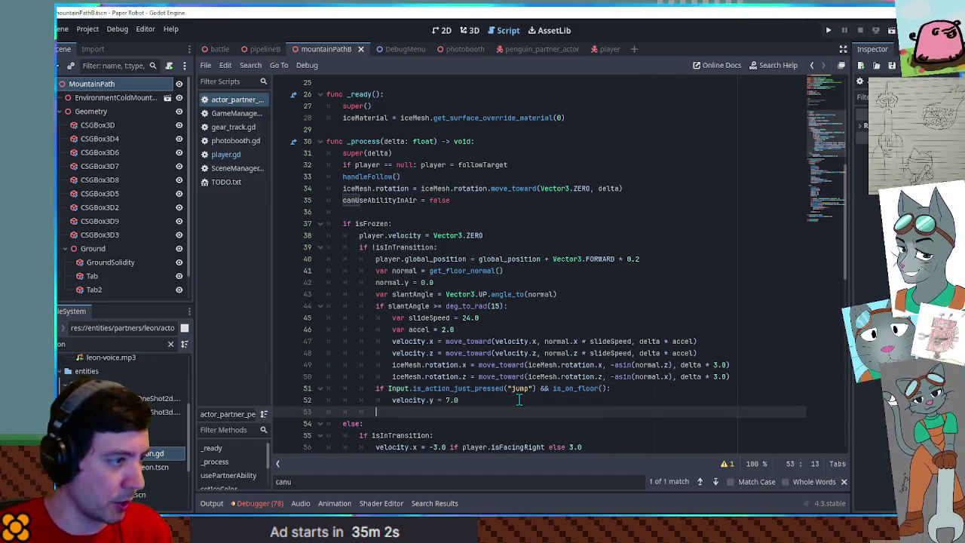
text(if is)
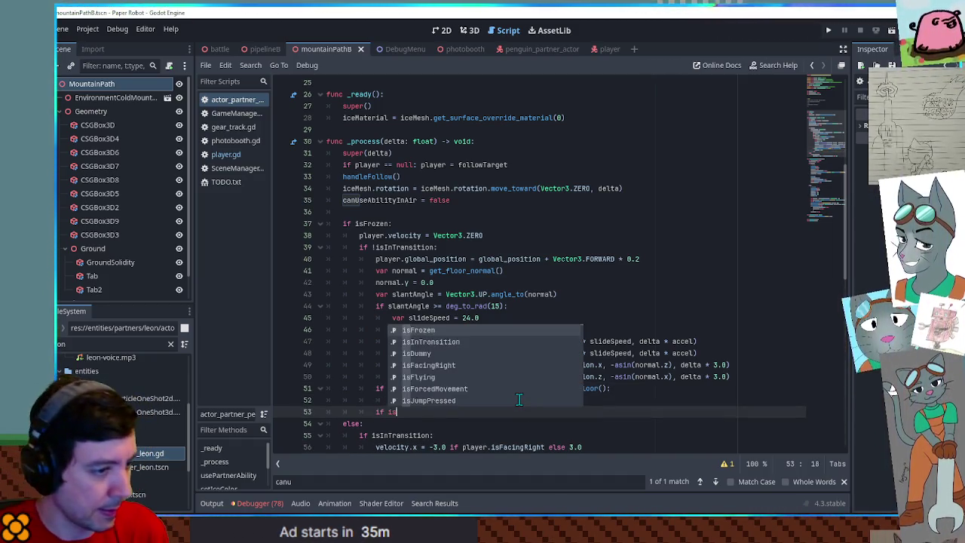
text(_on_flo)
key(Return)
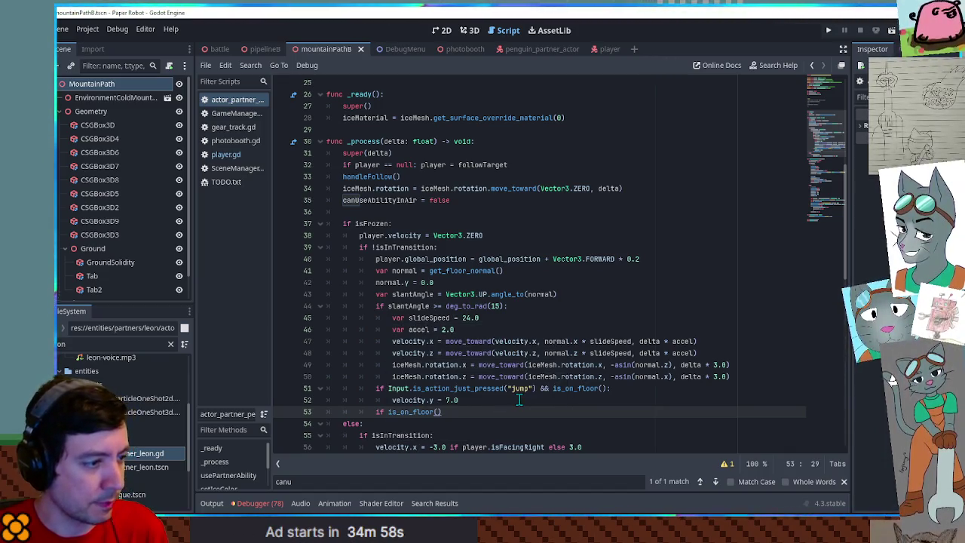
text(:)
key(Return)
text(canUseAbilityInAir = true)
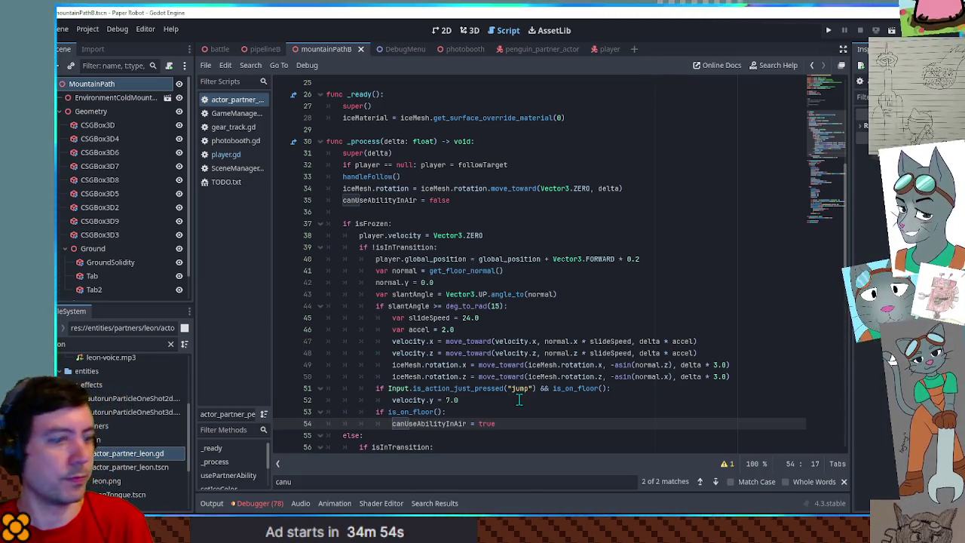
key(F5)
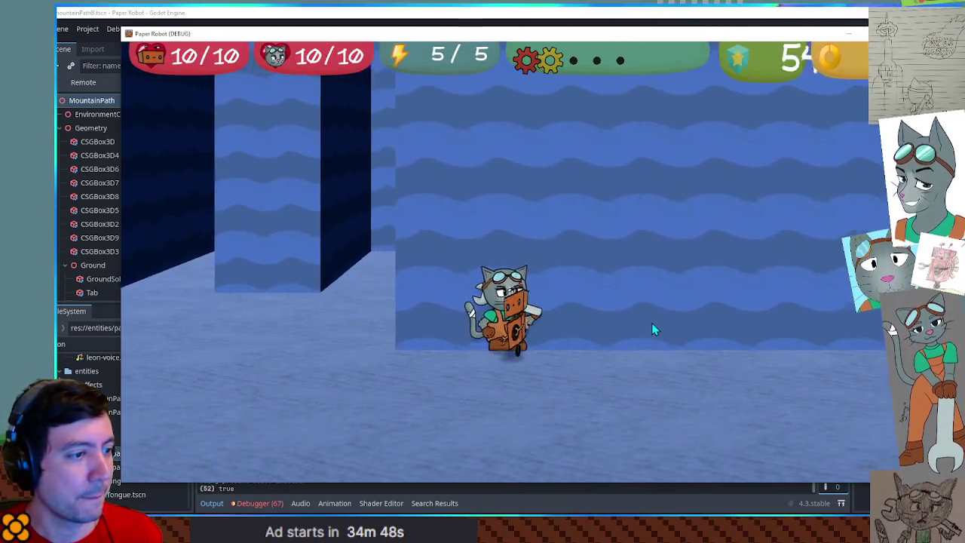
- Grab the star with the lizard partner, then swap to the penguin and freeze it
key(Tab)
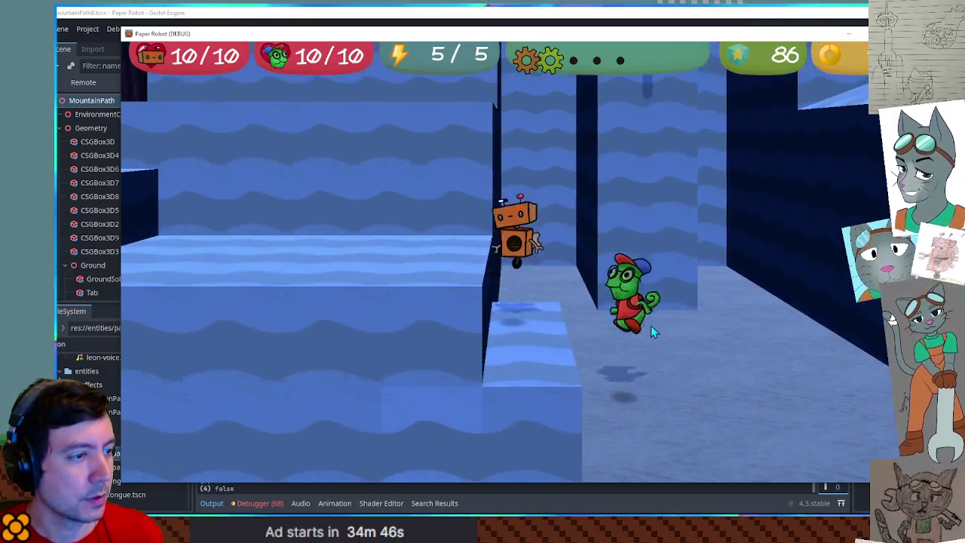
key(Right)
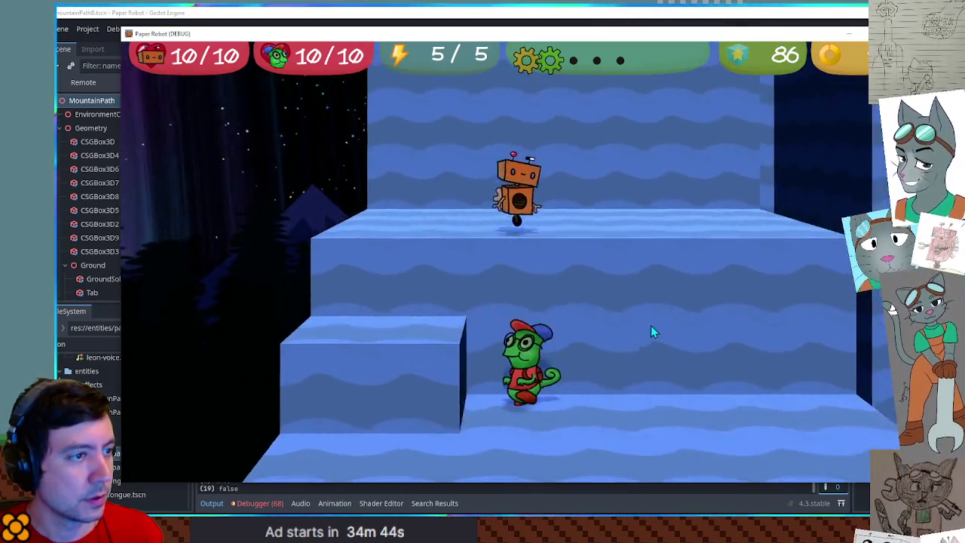
key(space)
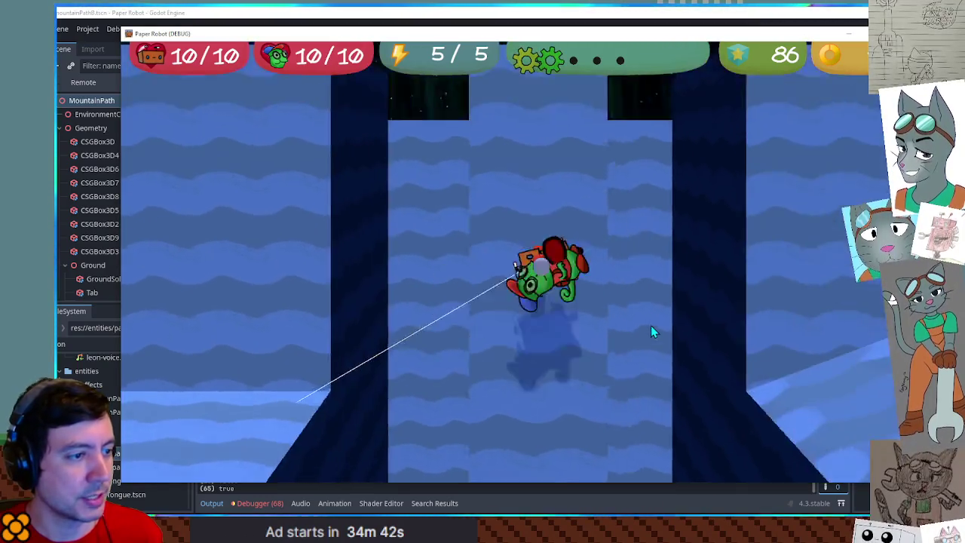
key(Tab)
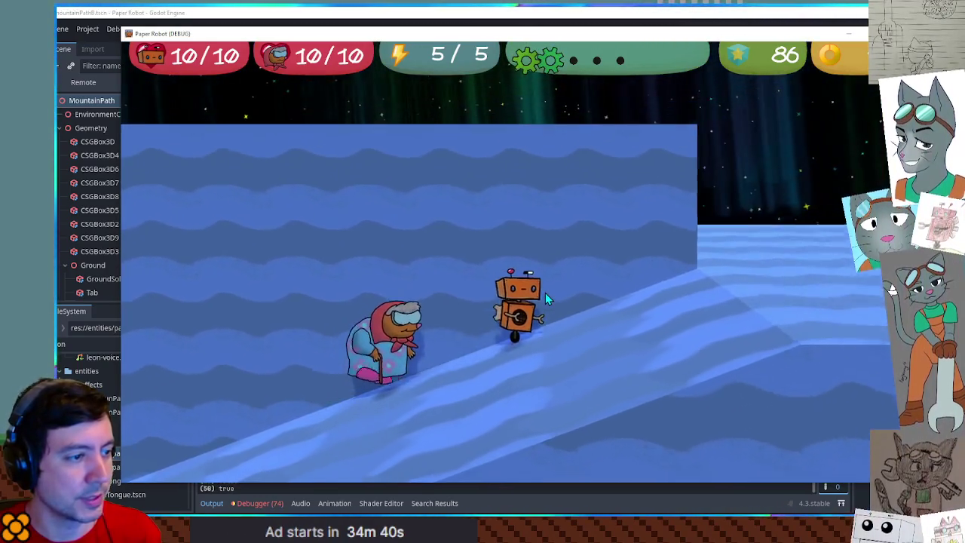
key(space)
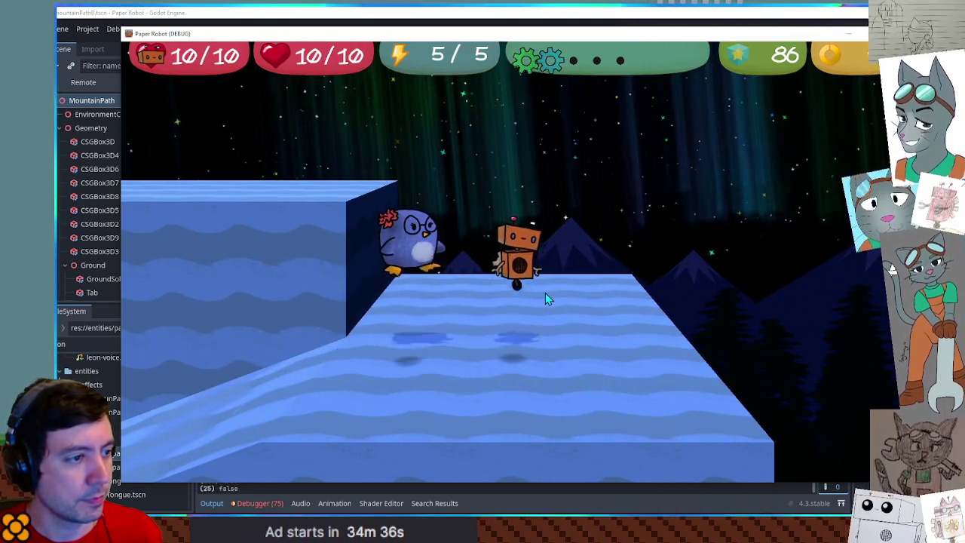
- Freeze and thaw the penguin repeatedly, including mid-air, then close the game
key(space)
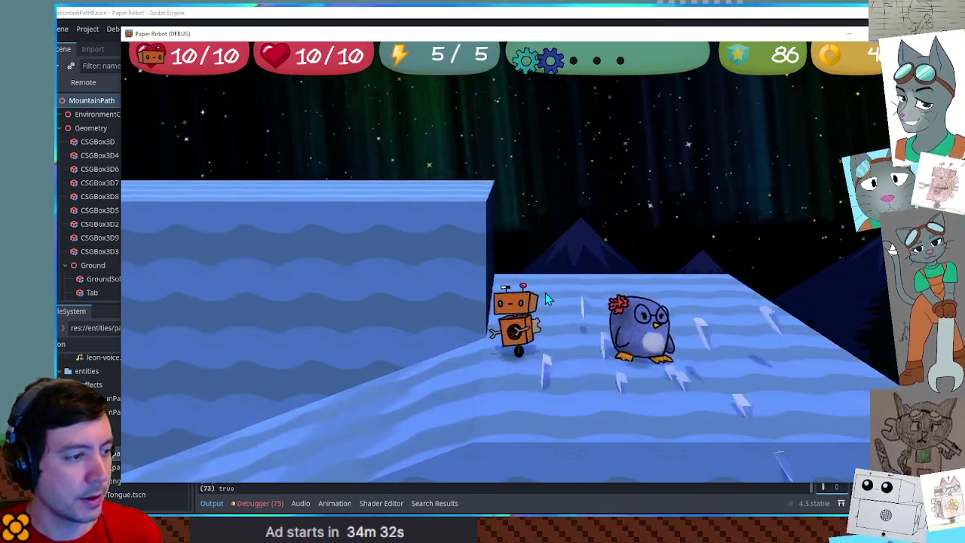
key(space)
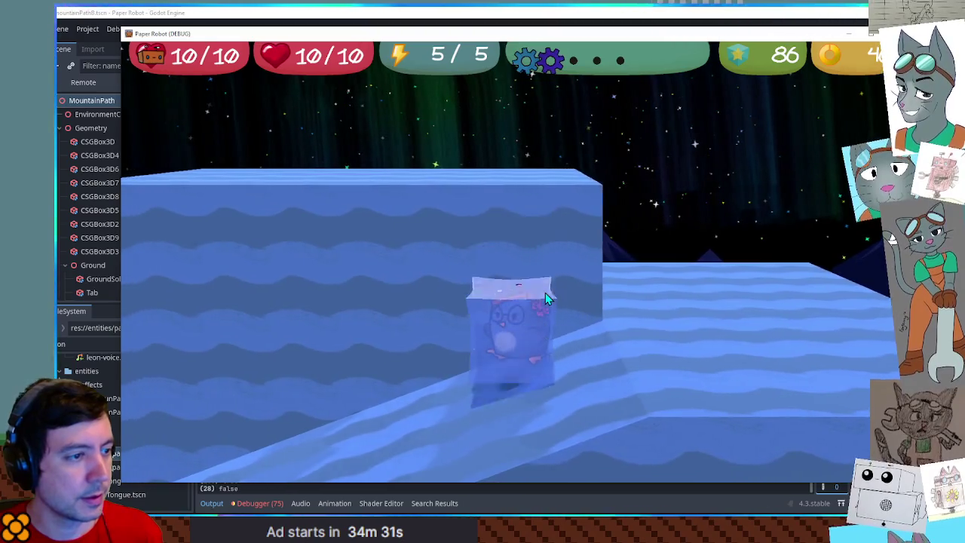
key(space)
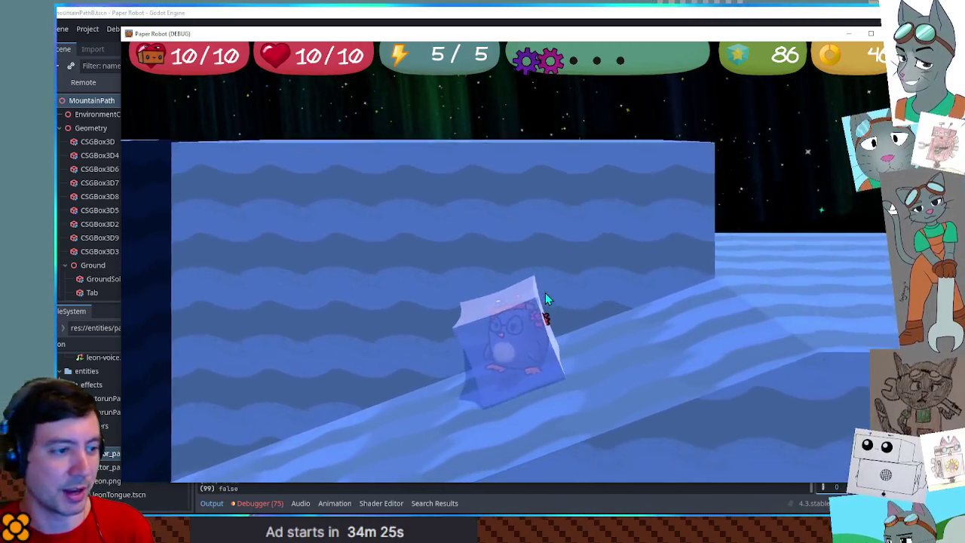
key(space)
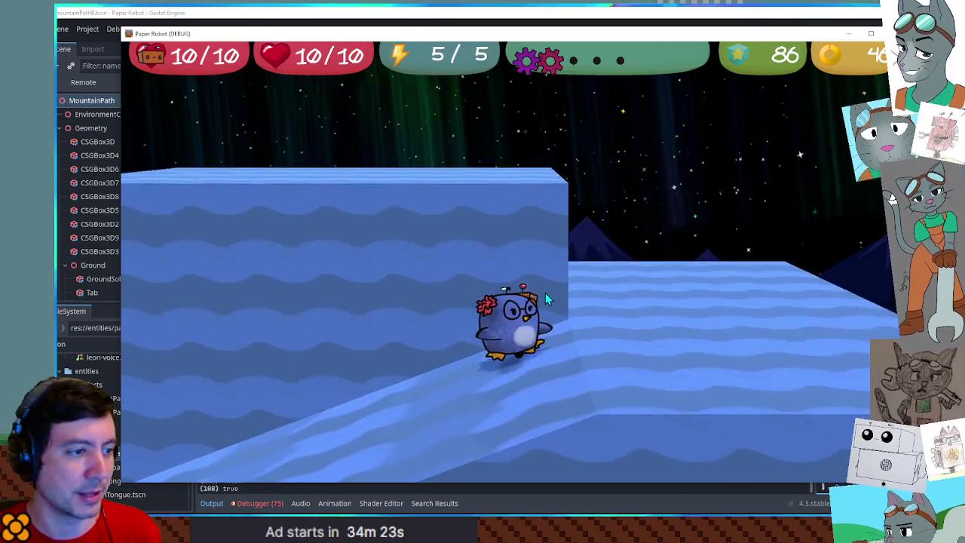
key(space)
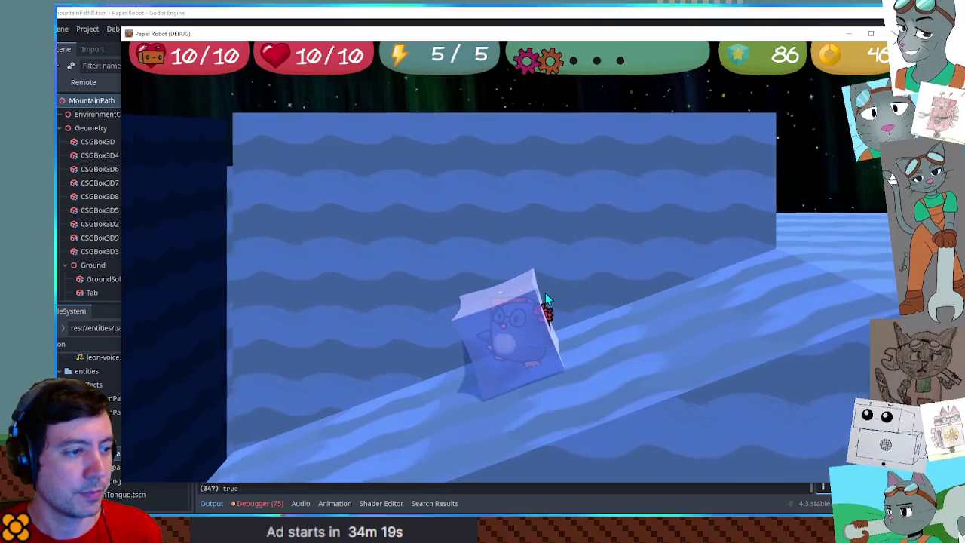
key(space)
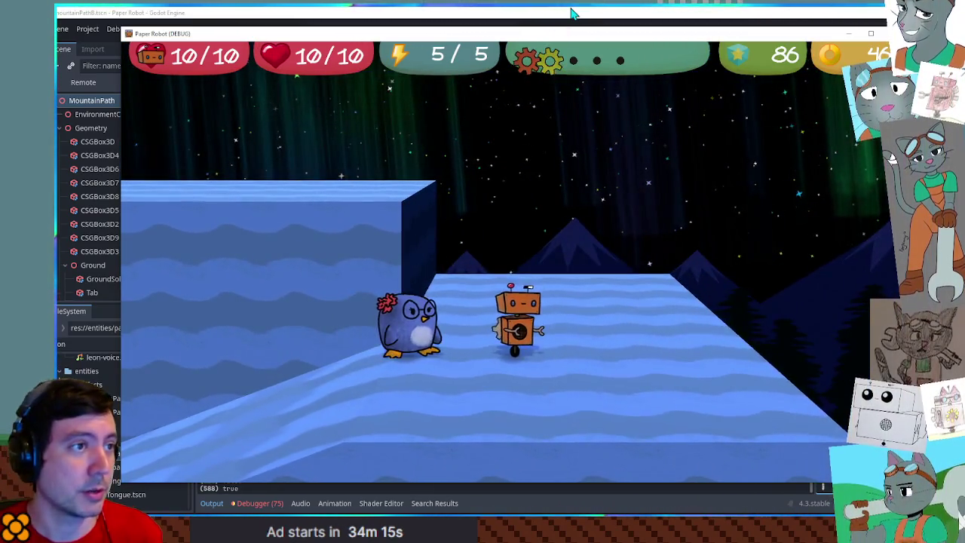
key(F8)
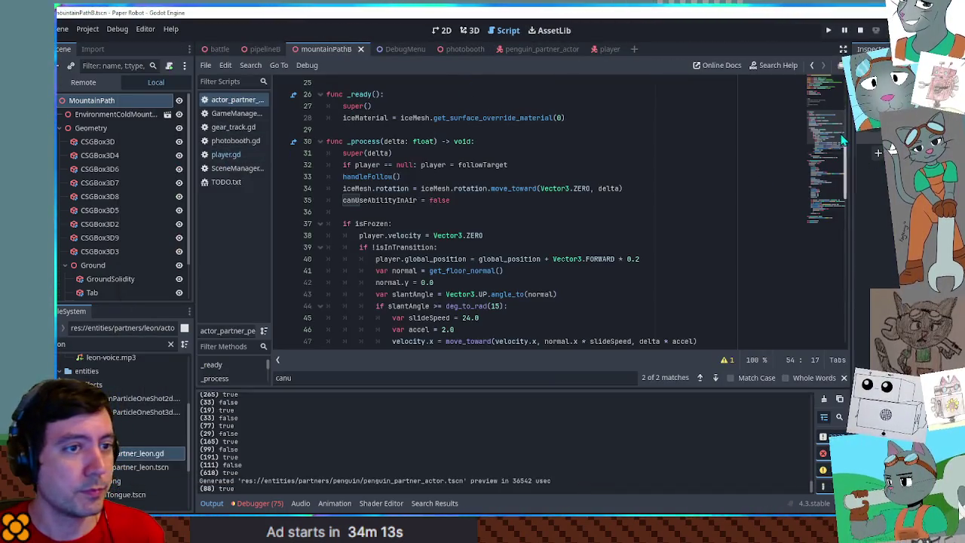
- Delete the slope TODO comment, the TODO heading, note lines and blank lines, then save the script
scroll(477, 198, up, 5)
scroll(476, 198, down, 1)
click(366, 212)
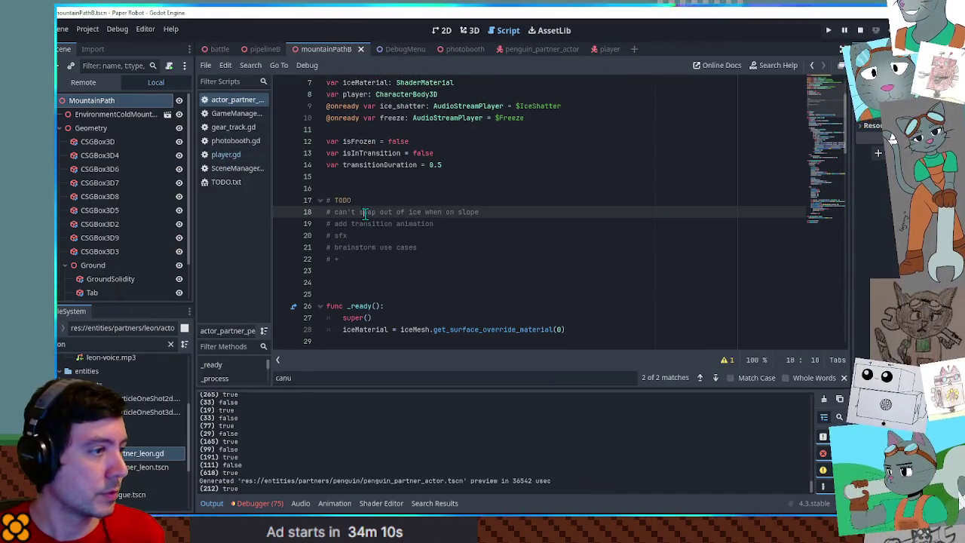
key(ctrl+shift+k)
key(ctrl+shift+k)
key(ctrl+shift+k)
key(ctrl+shift+k)
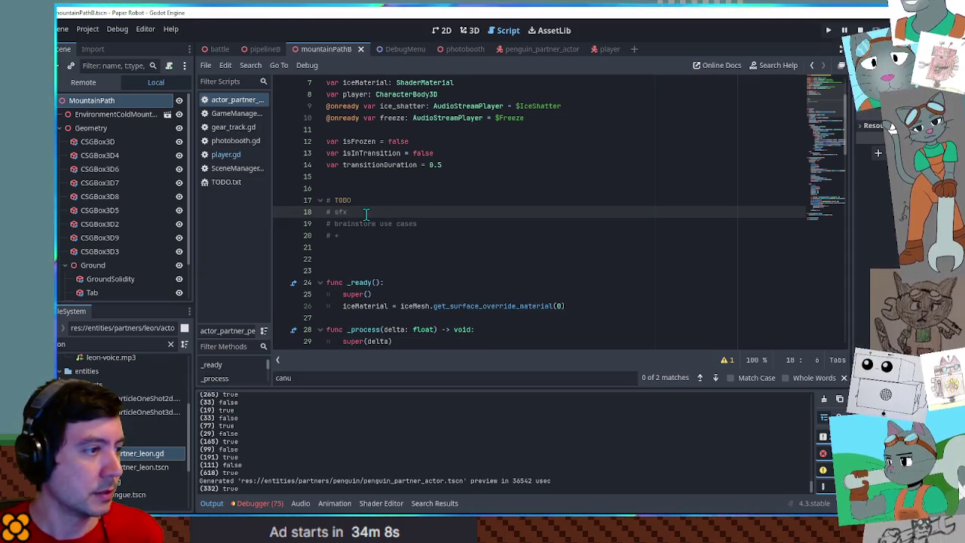
key(Up)
key(ctrl+shift+k)
key(ctrl+shift+k)
key(ctrl+shift+k)
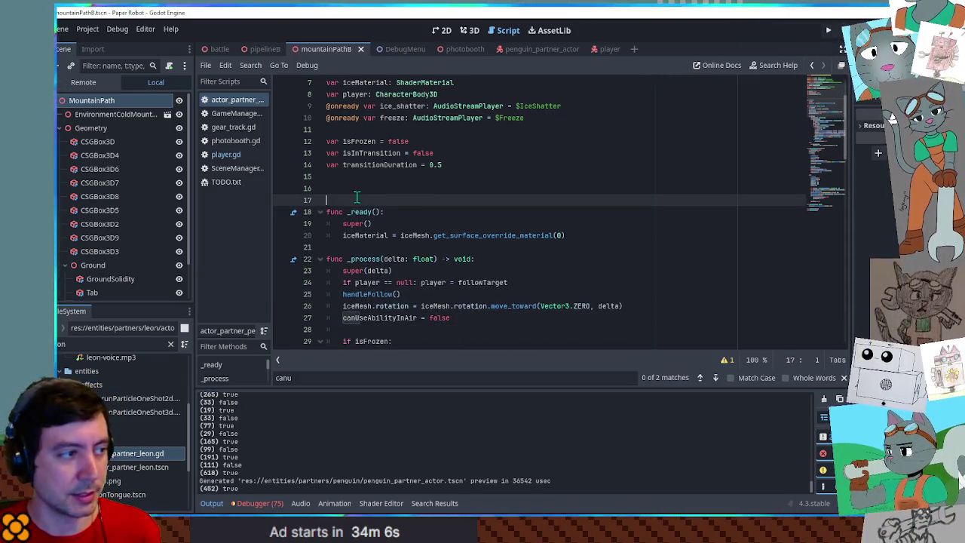
key(ctrl+s)
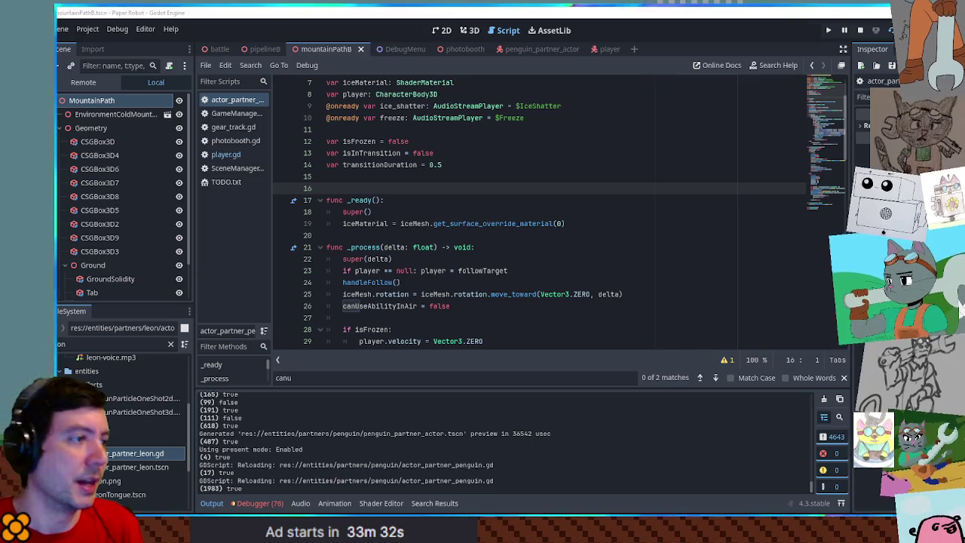
- Add a '# use cases' comment above _ready with an indented 'slide down slope, hop over obstacles' line
click(485, 182)
key(Return)
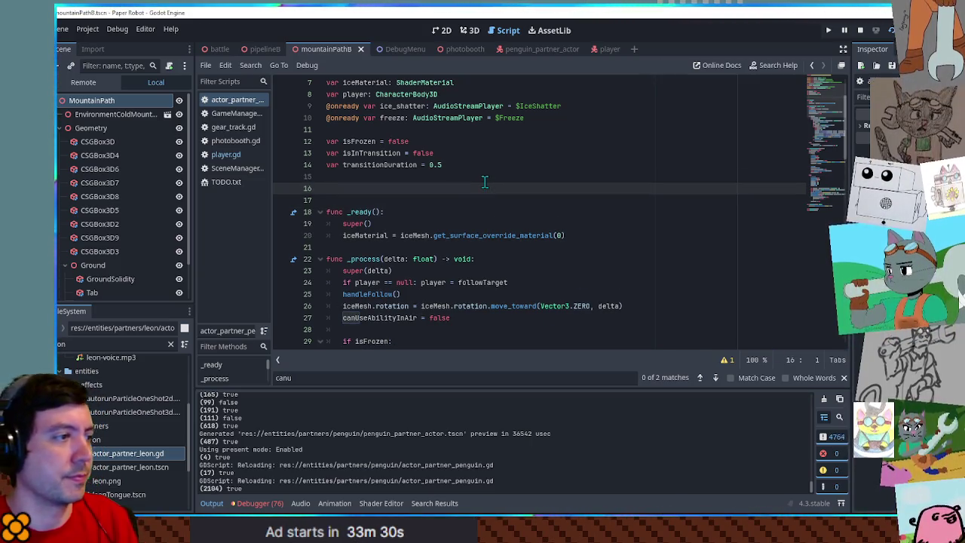
text(# use cases)
key(Return)
text(#)
key(Tab)
text(slide )
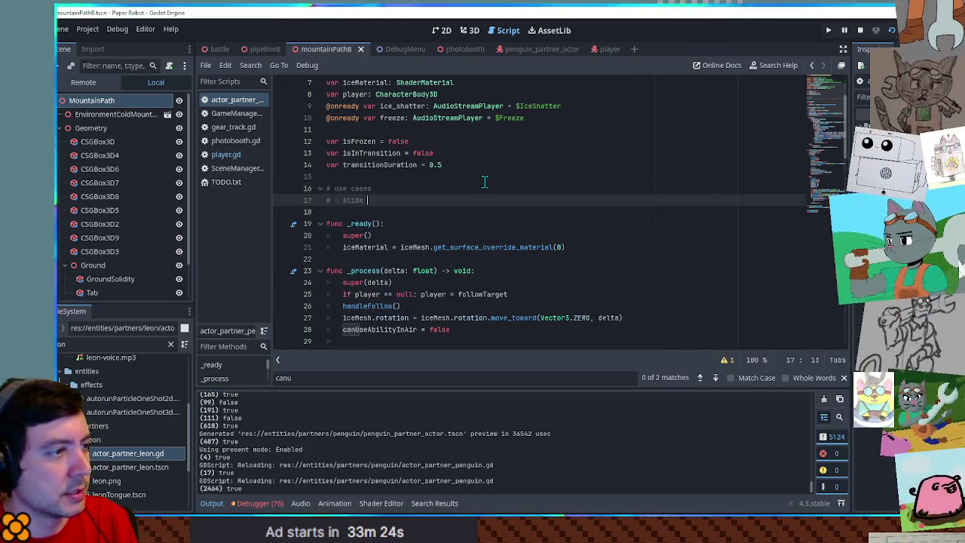
text(down slope, )
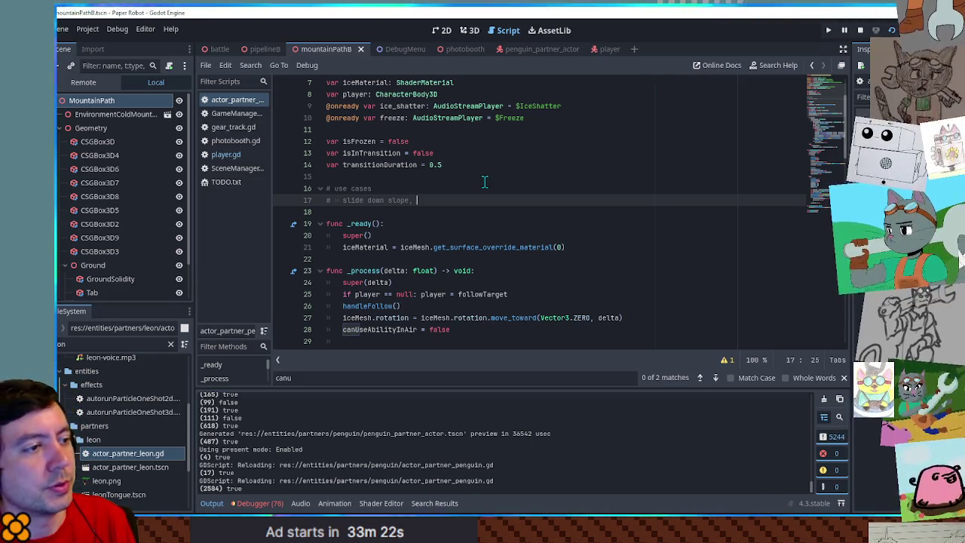
text(hop over obstacles)
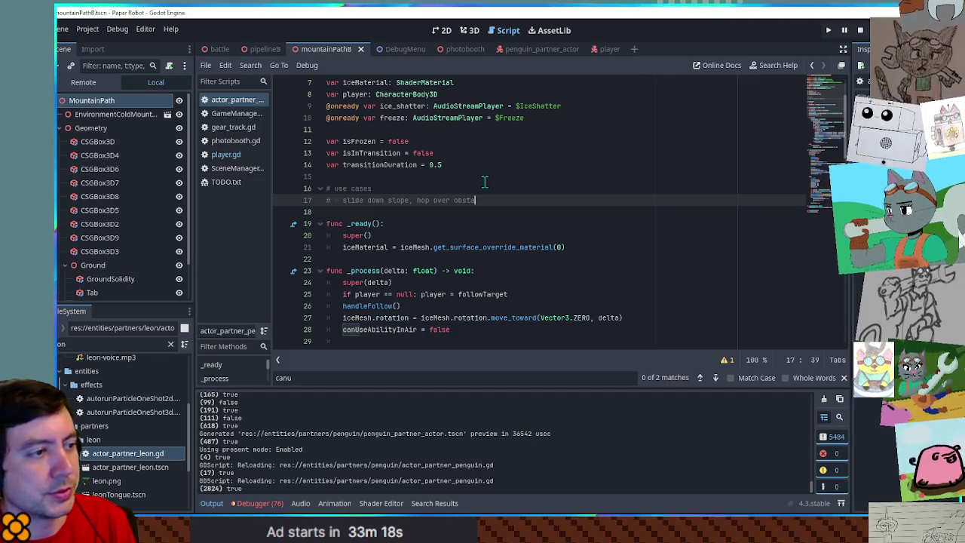
key(Return)
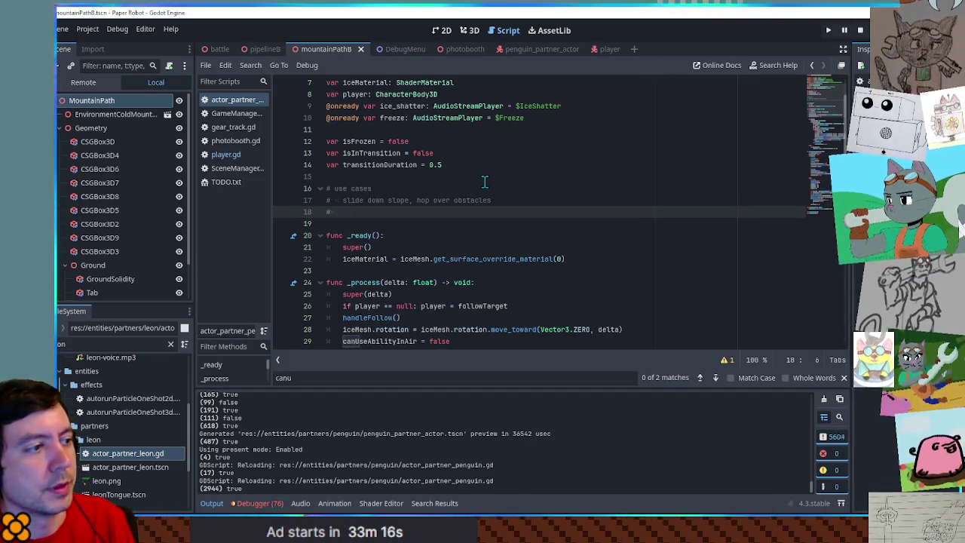
- Write the next note: 'float in water (raise and lower water)'
key(Up)
key(Left)
key(Left)
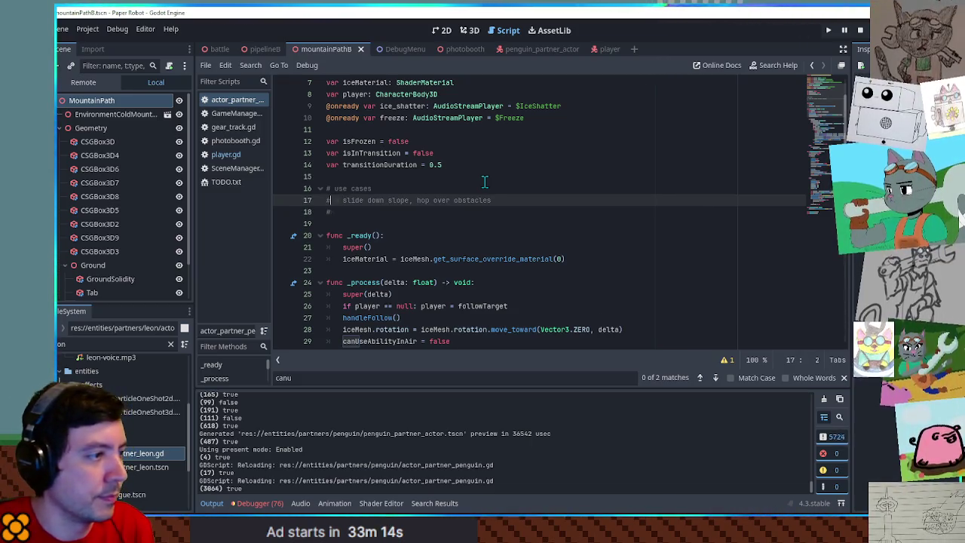
key(Down)
scroll(485, 182, down, 3)
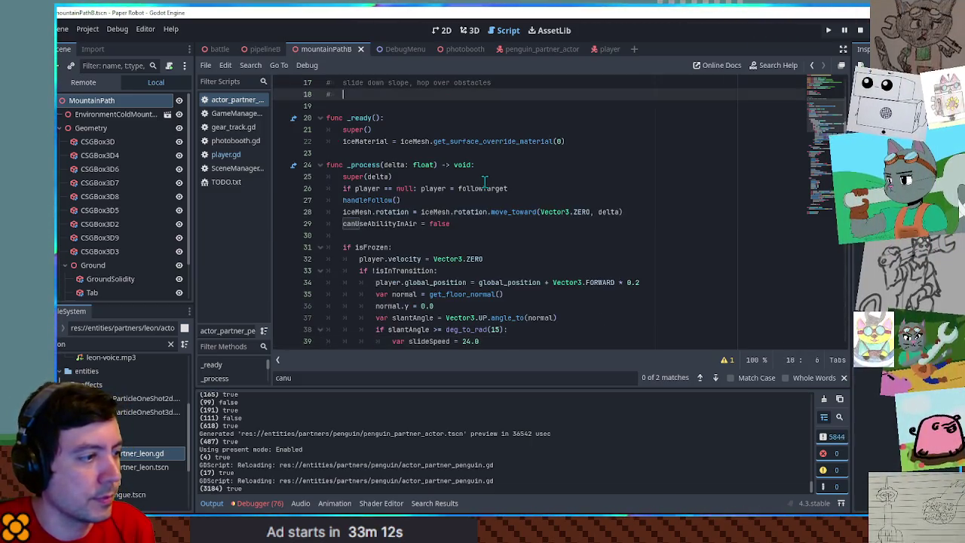
scroll(471, 195, up, 3)
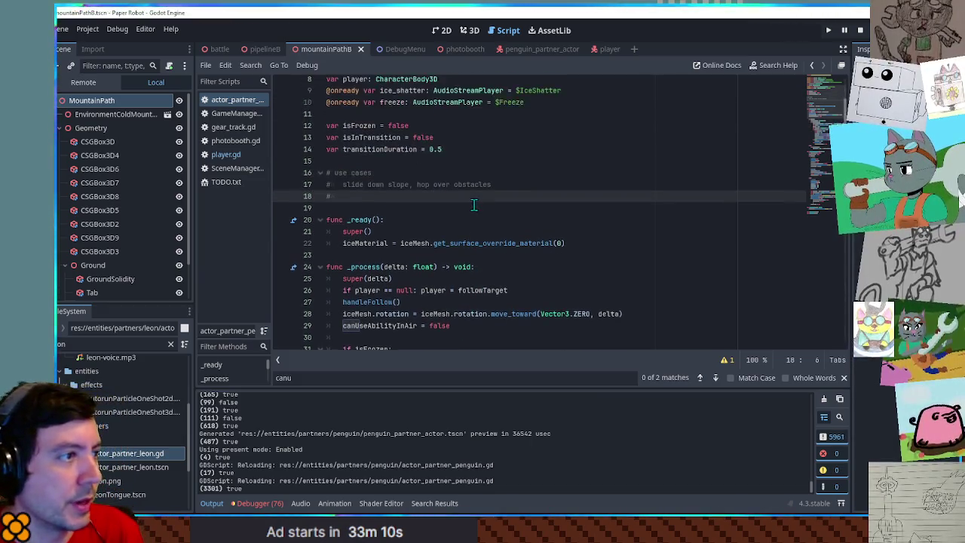
text(float in water)
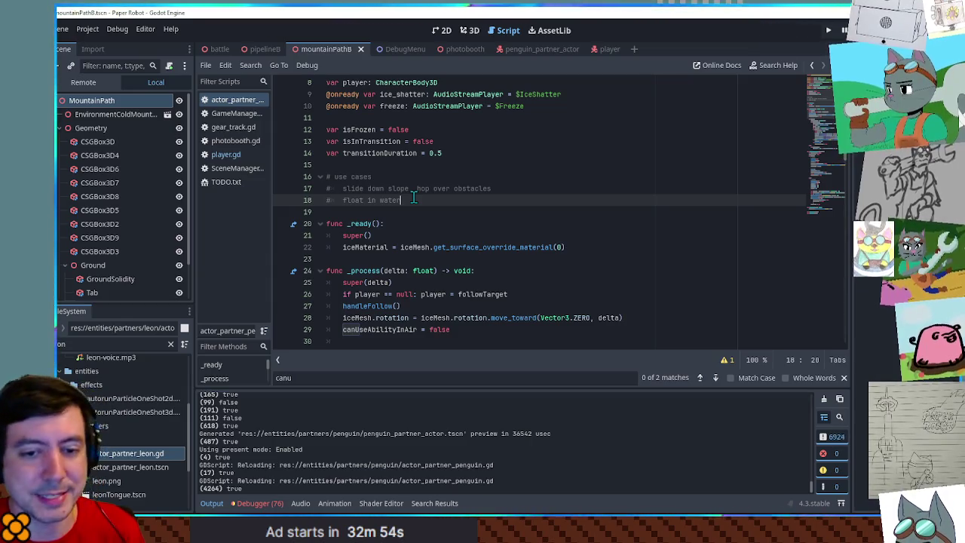
text( (ra)
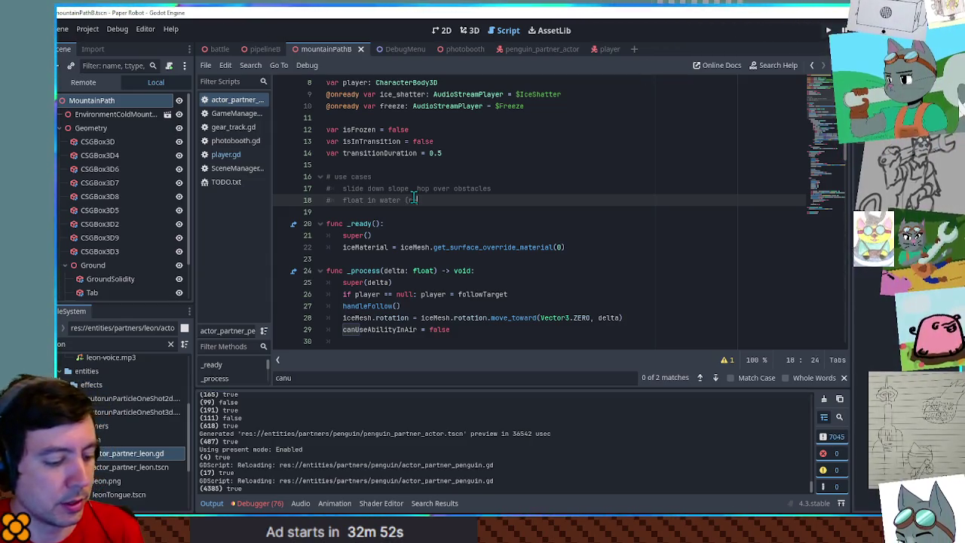
text(ise and lower water))
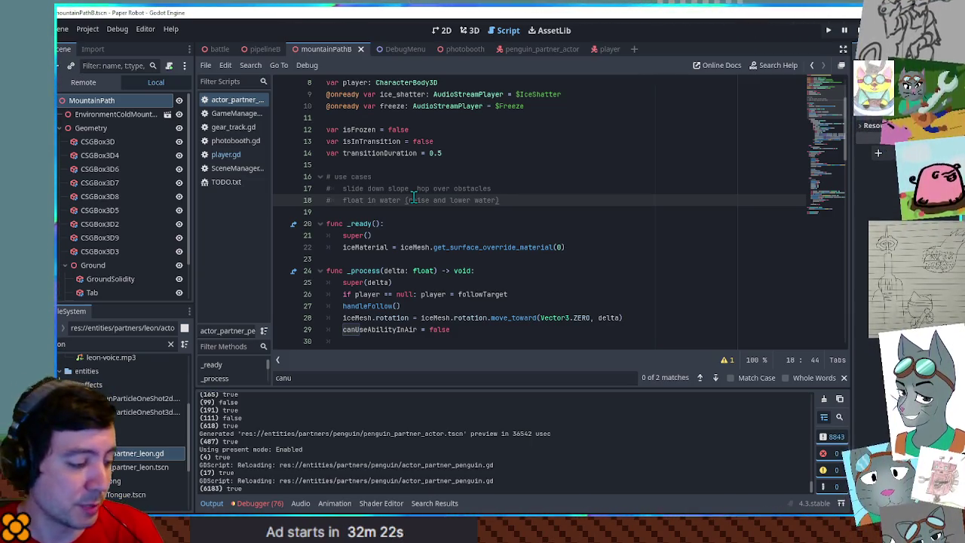
- Append 'float over water' to the first use-case line and start another empty comment line
key(Return)
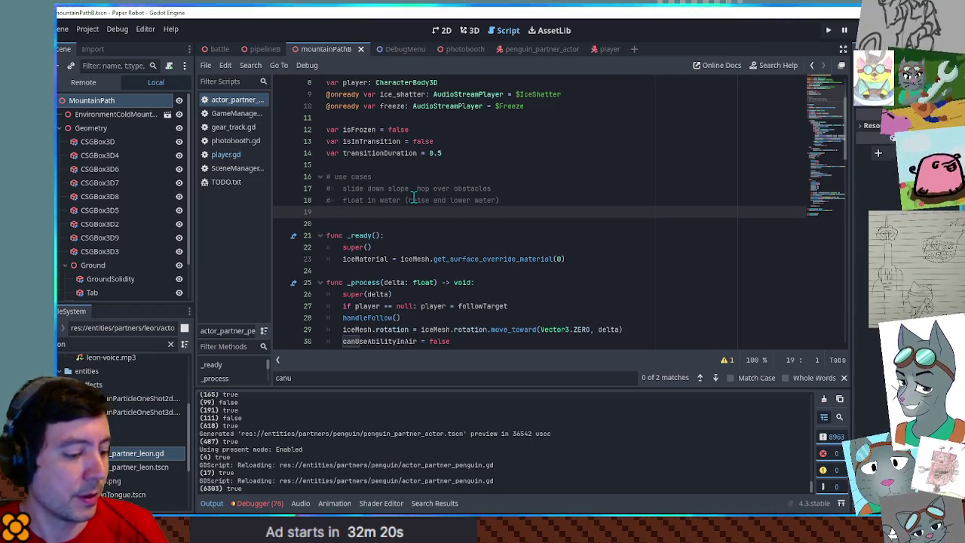
text(#)
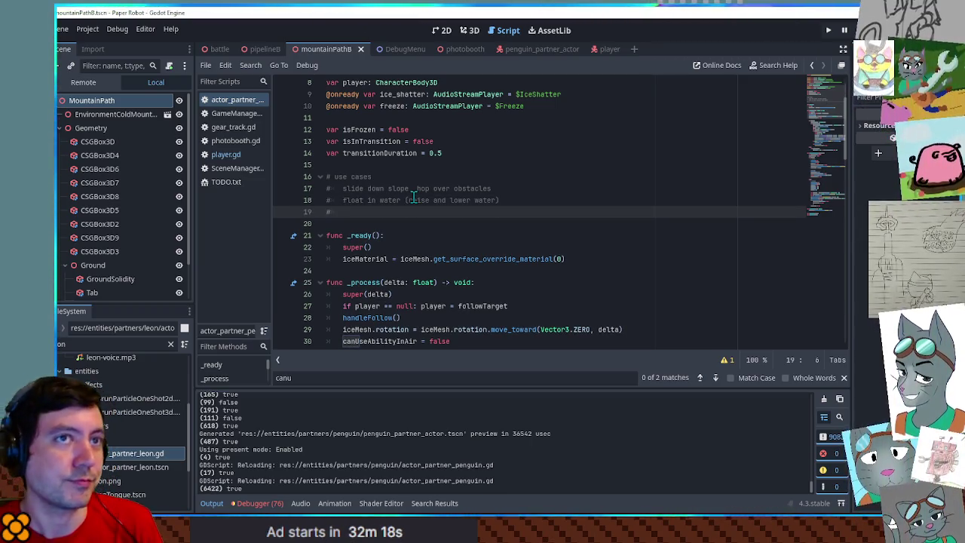
key(Up)
key(Up)
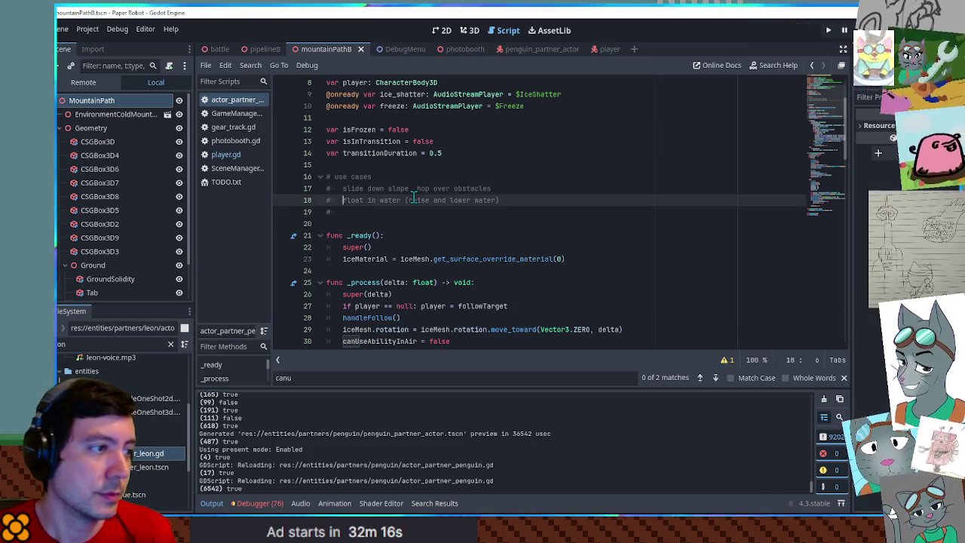
key(End)
text(, flo)
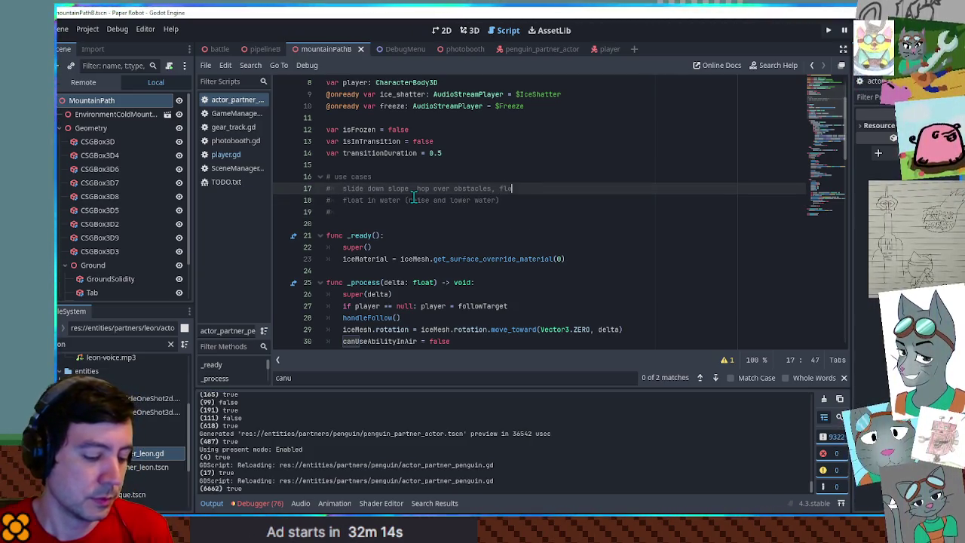
text(at over water,)
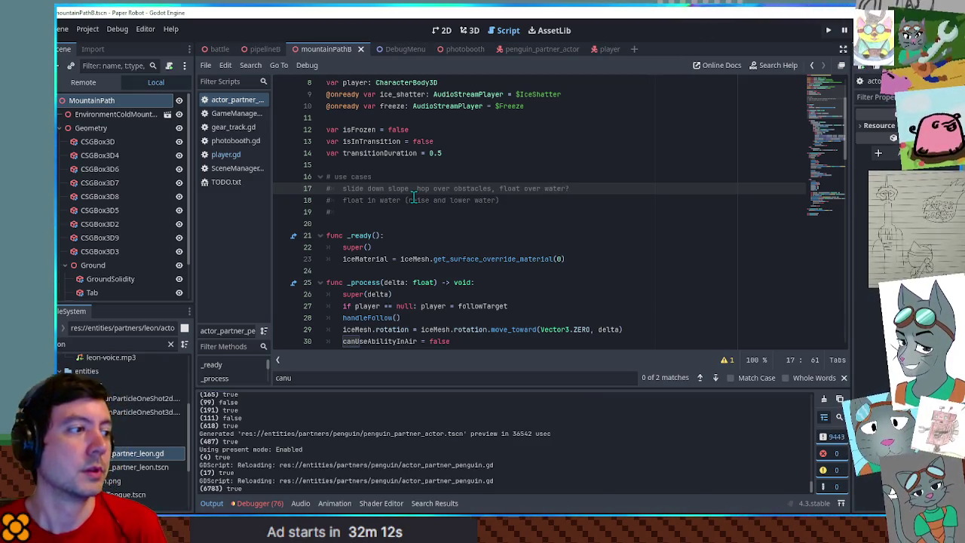
key(Down)
key(Down)
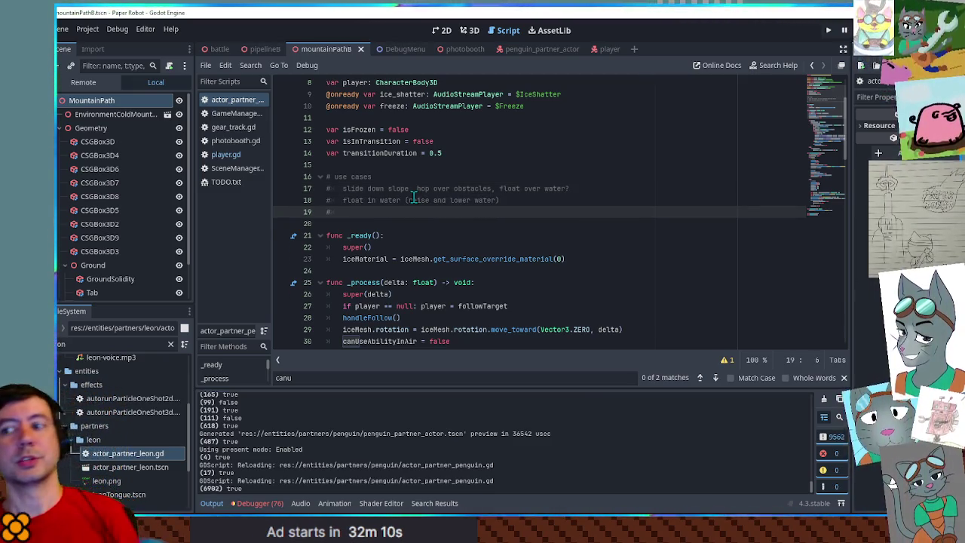
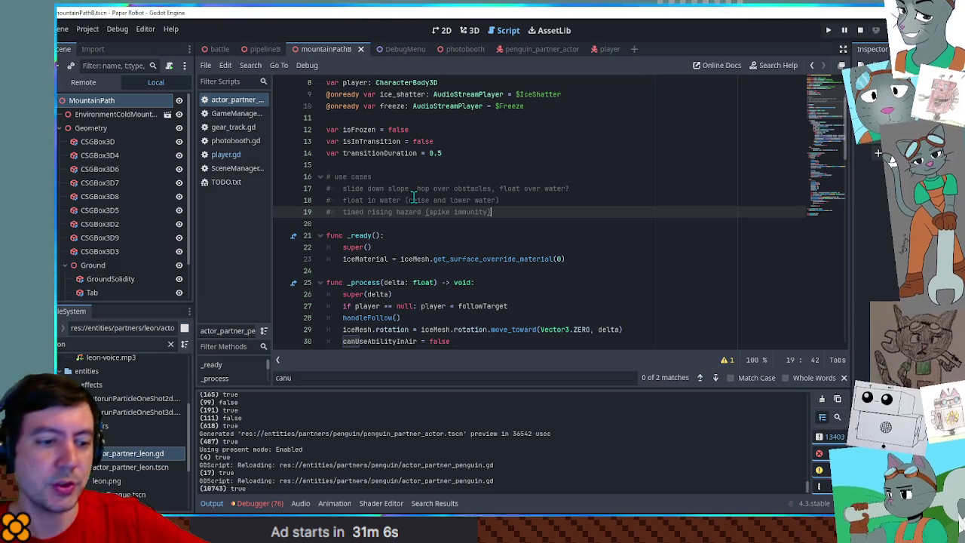
- Run the project to launch the Paper Robot debug game on the icy mountain path
key(F6)
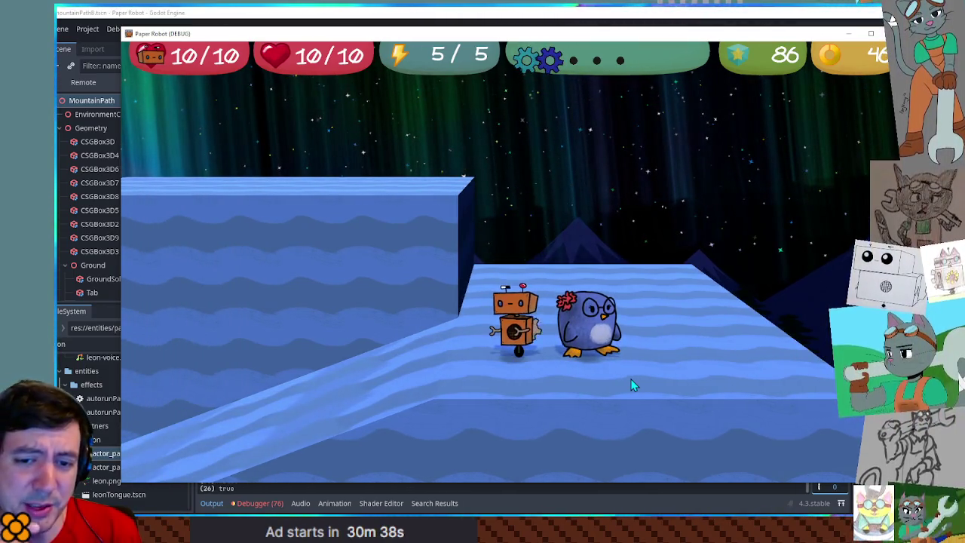
- Jump, then trigger the penguin's ability repeatedly to freeze it into ice and shatter it, then leave the game
key(space)
key(space)
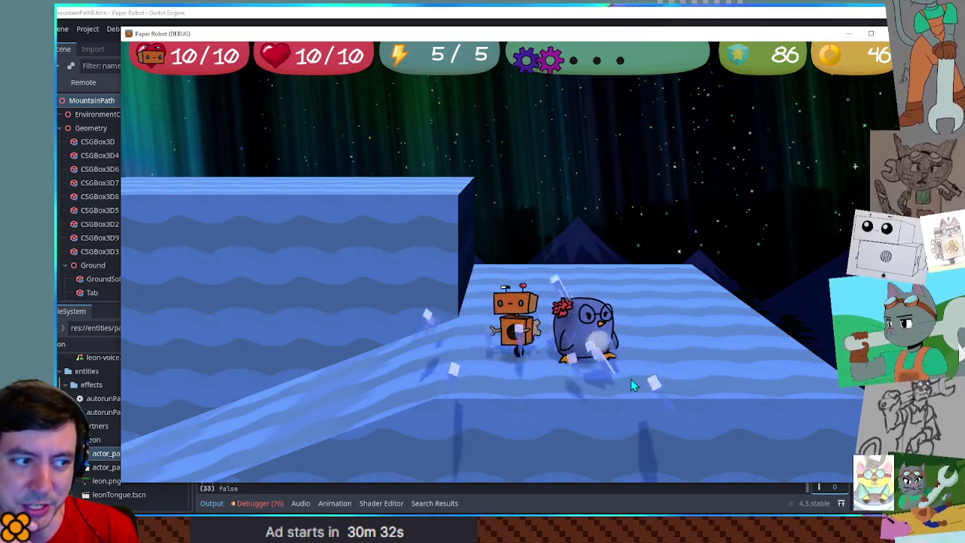
key(space)
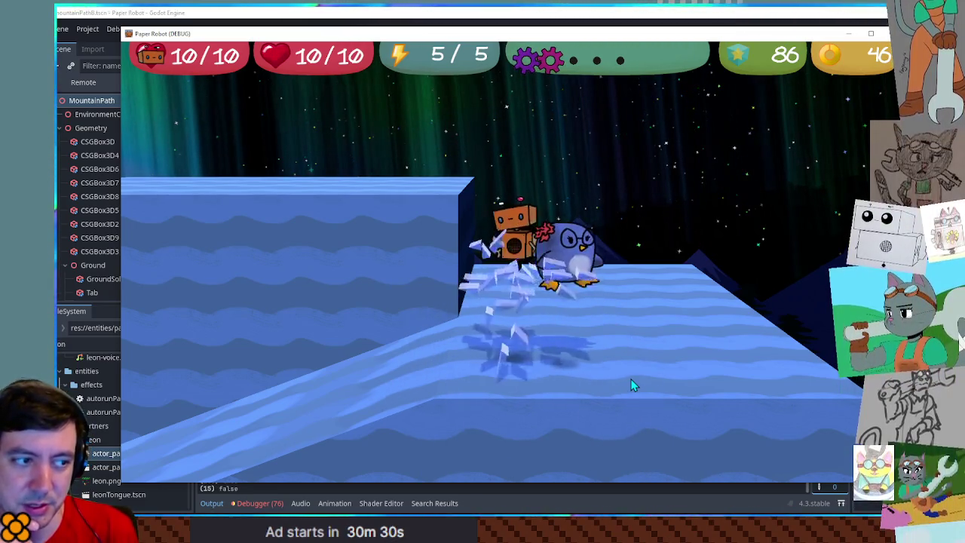
key(space)
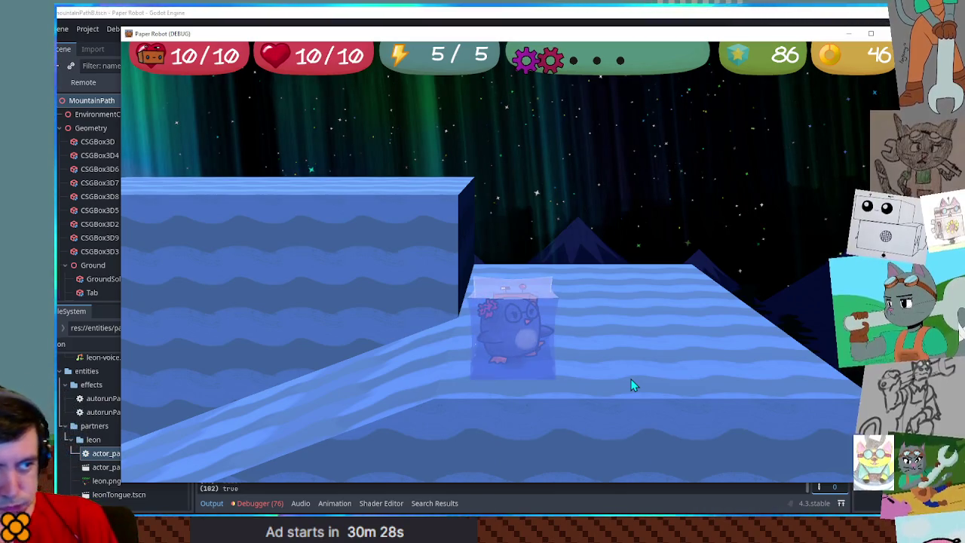
key(space)
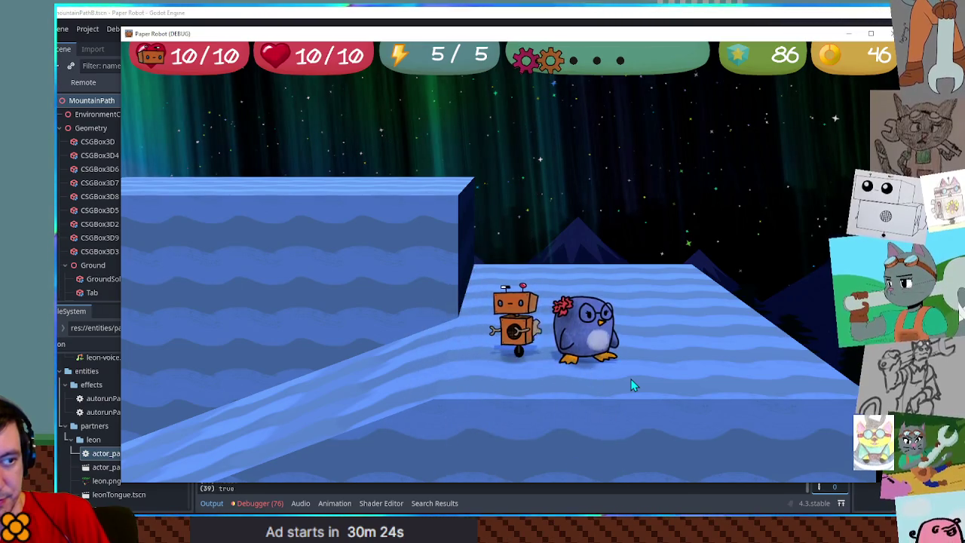
key(space)
key(space)
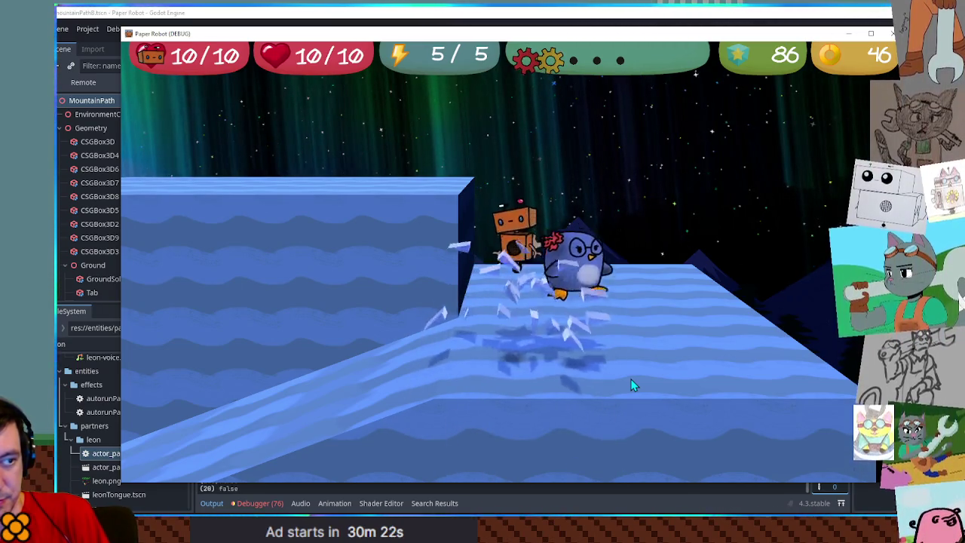
key(Left)
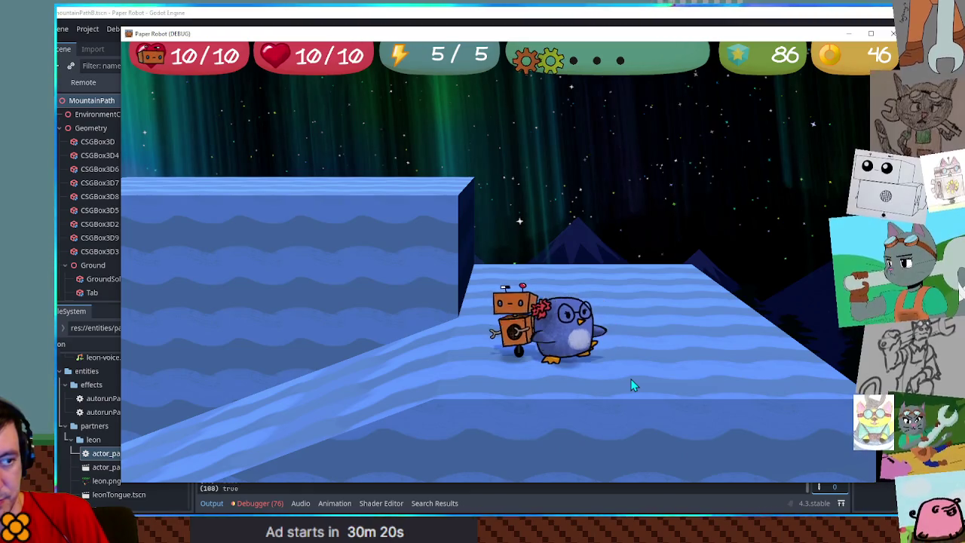
key(space)
key(space)
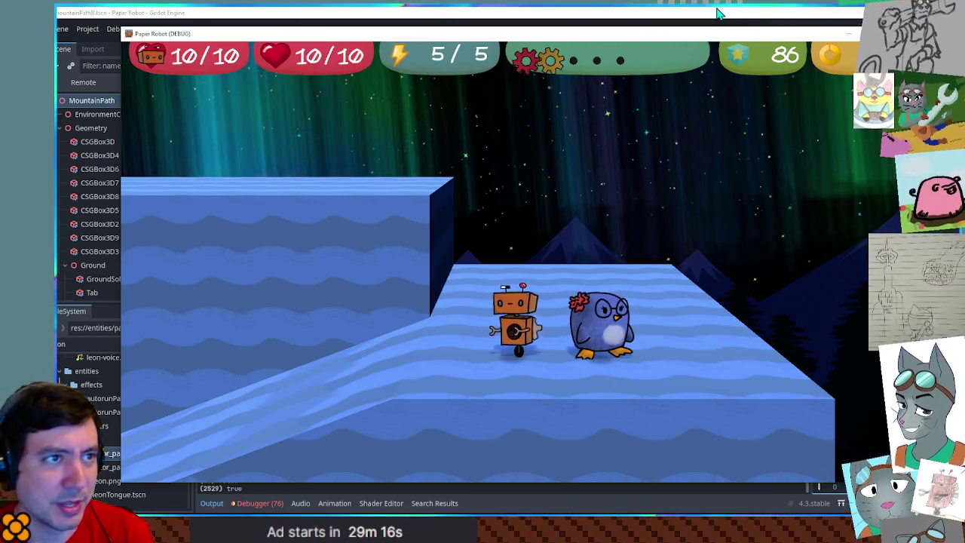
key(alt+Tab)
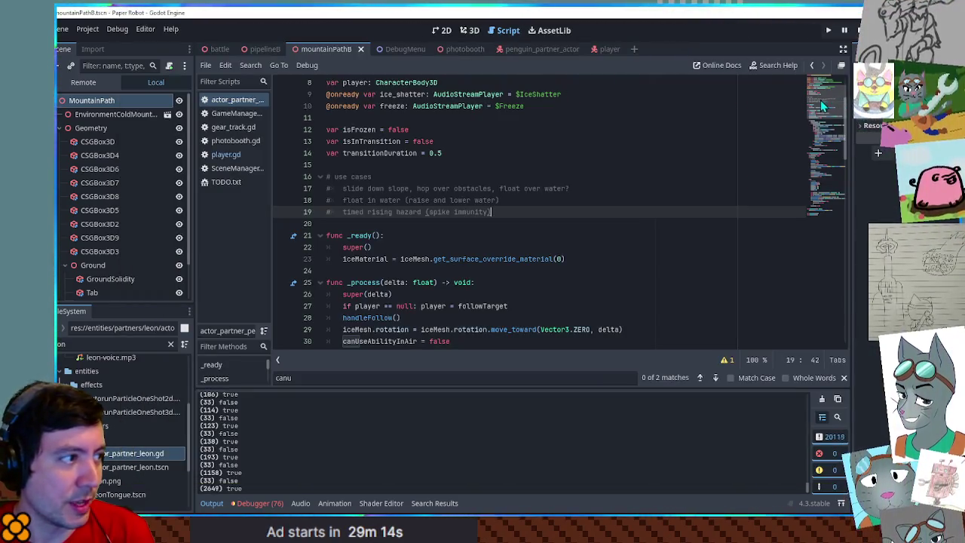
- Open player.gd and search it for 'jump' to find the Jump function
click(225, 154)
click(634, 214)
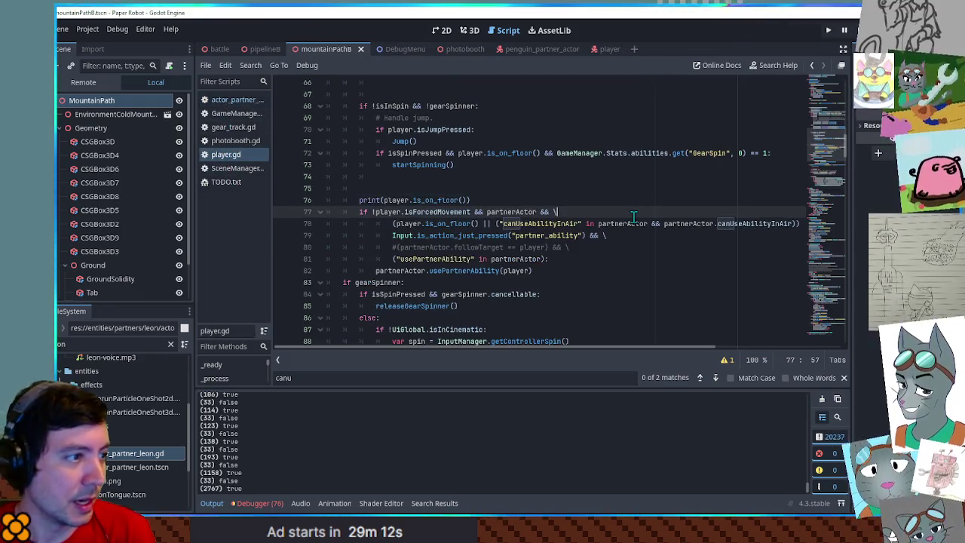
key(ctrl+f)
text(jump)
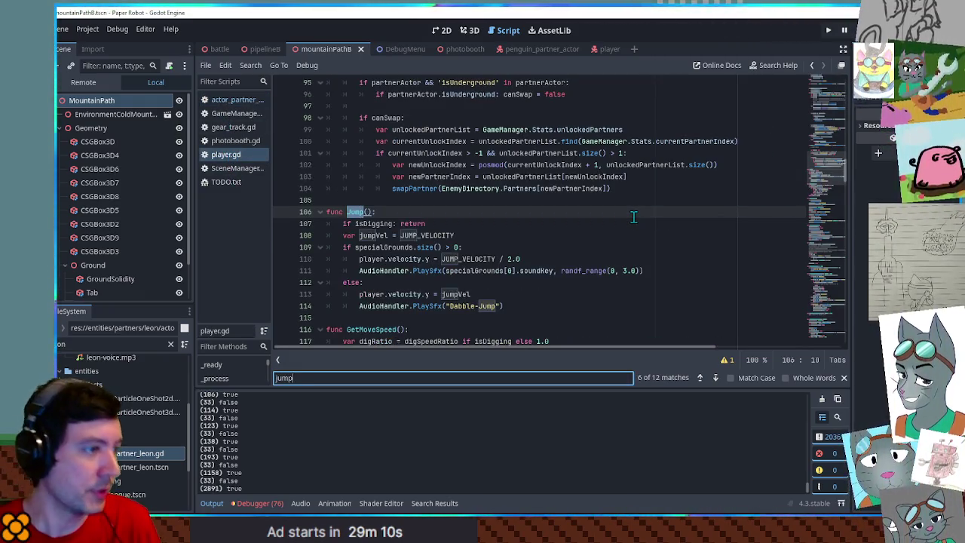
key(shift+Right)
key(shift+Right)
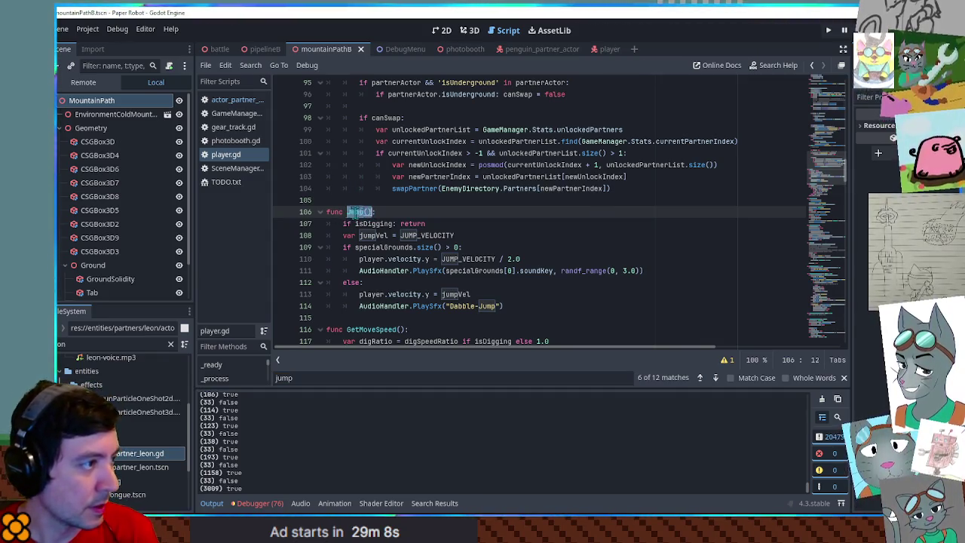
- In actor_partner_penguin.gd, add player.jump() after TinyHop() in the thaw branch and rerun the game
click(232, 99)
scroll(674, 183, down, 8)
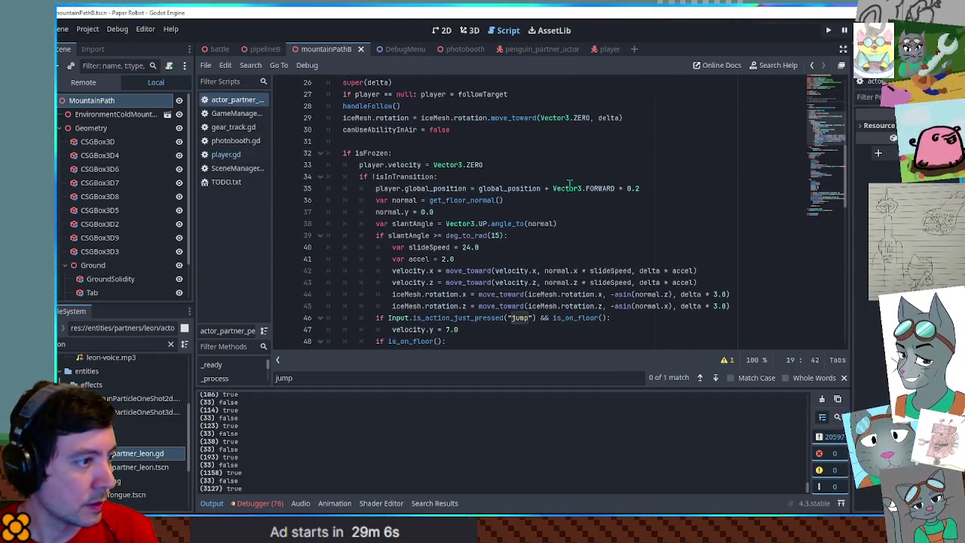
scroll(380, 184, up, 2)
scroll(380, 186, down, 4)
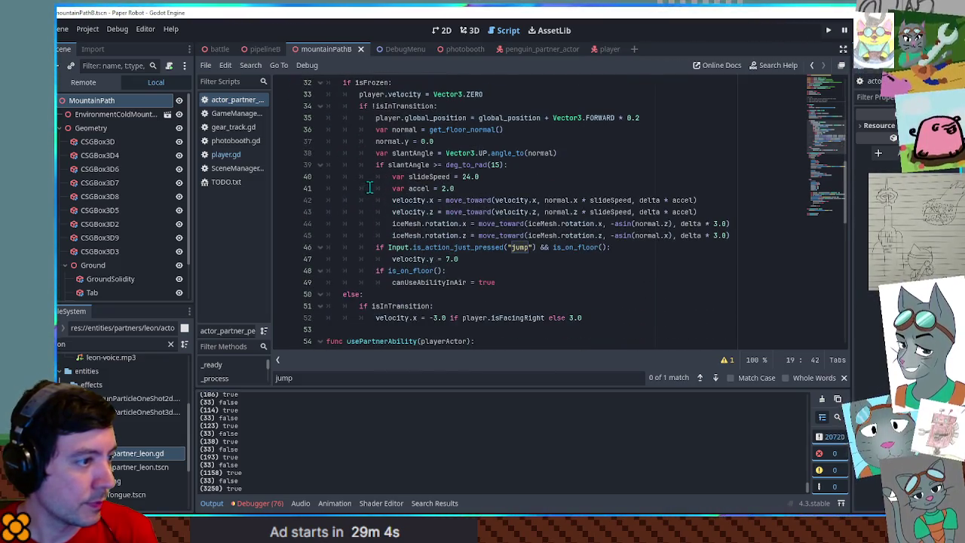
scroll(380, 187, down, 5)
scroll(381, 189, down, 5)
scroll(407, 200, up, 2)
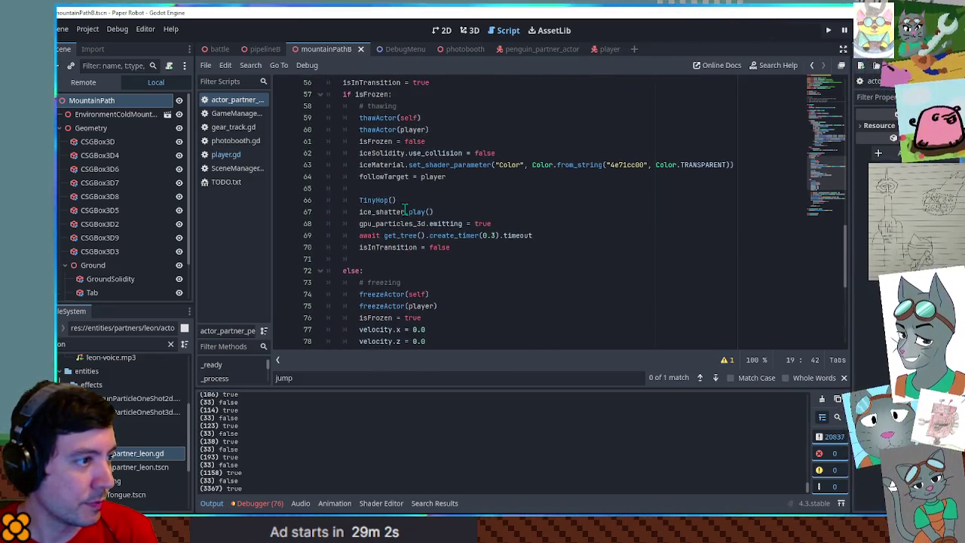
click(420, 204)
key(Return)
text(play)
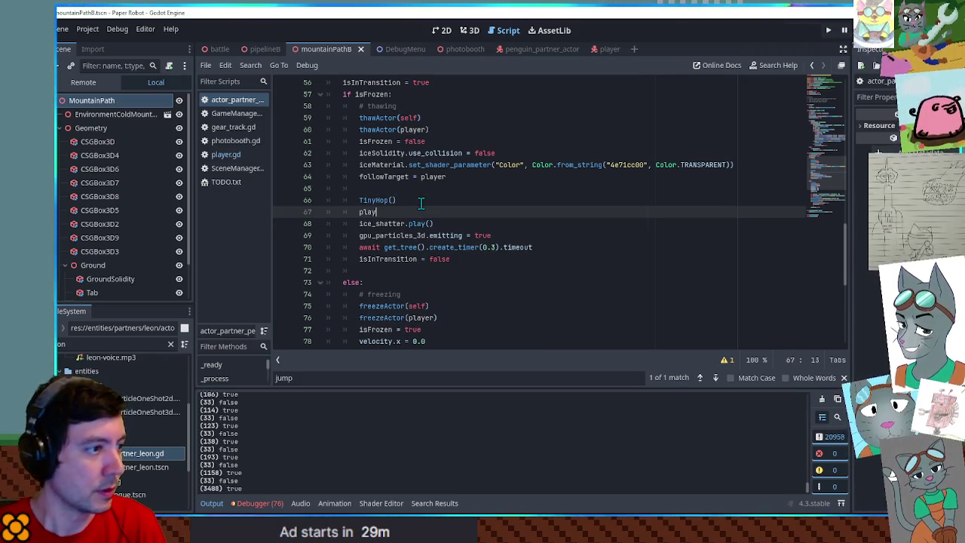
text(er.jump())
key(F6)
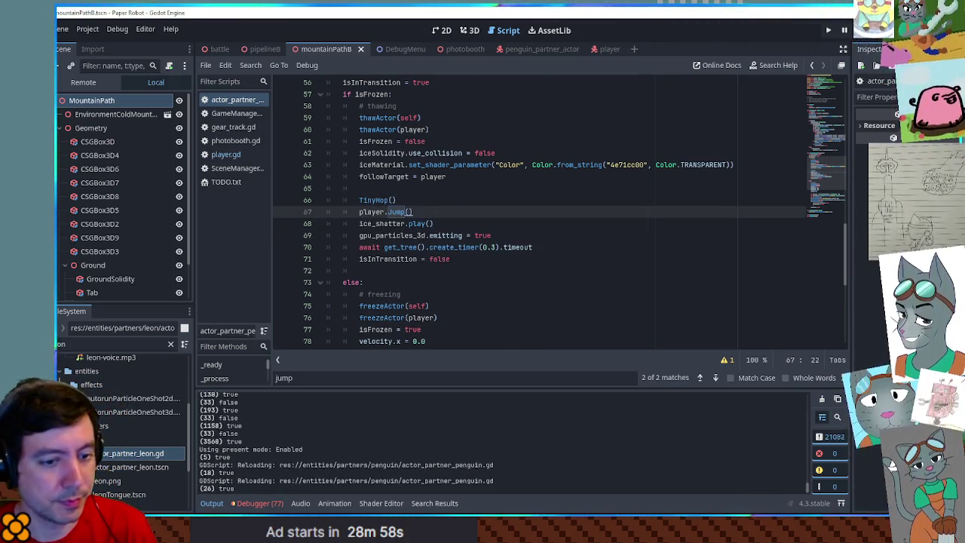
- Freeze and thaw the penguin, then change 'player' on line 67 to SceneManager.playerManager and resume
key(e)
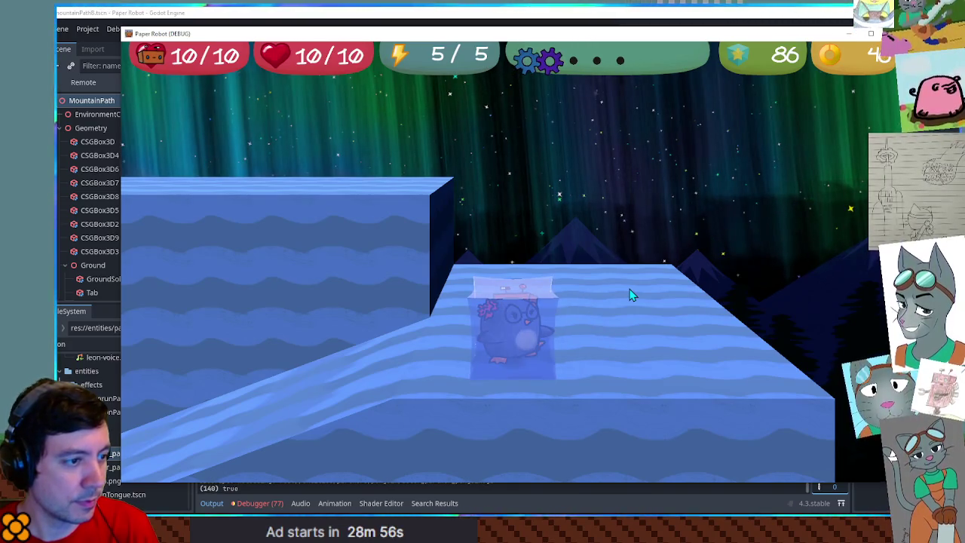
key(e)
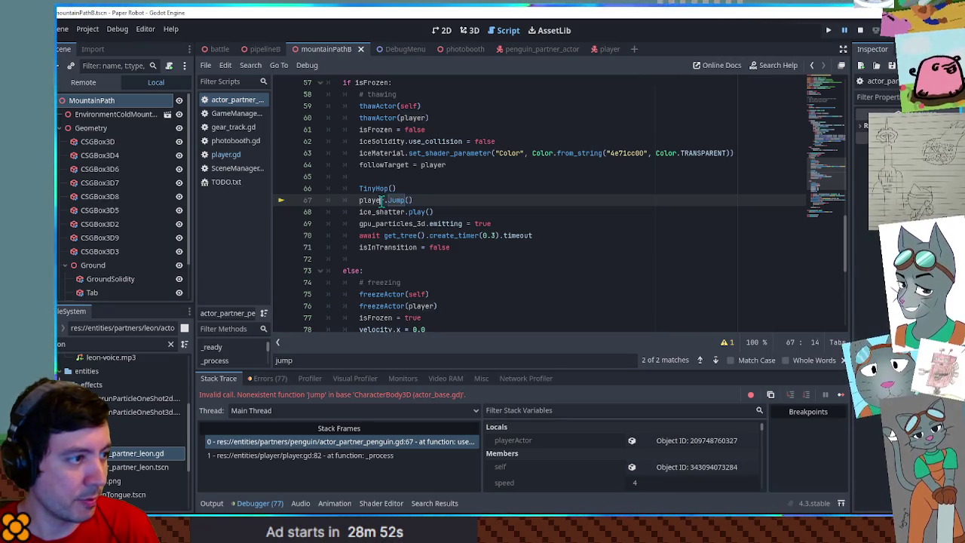
double_click(382, 200)
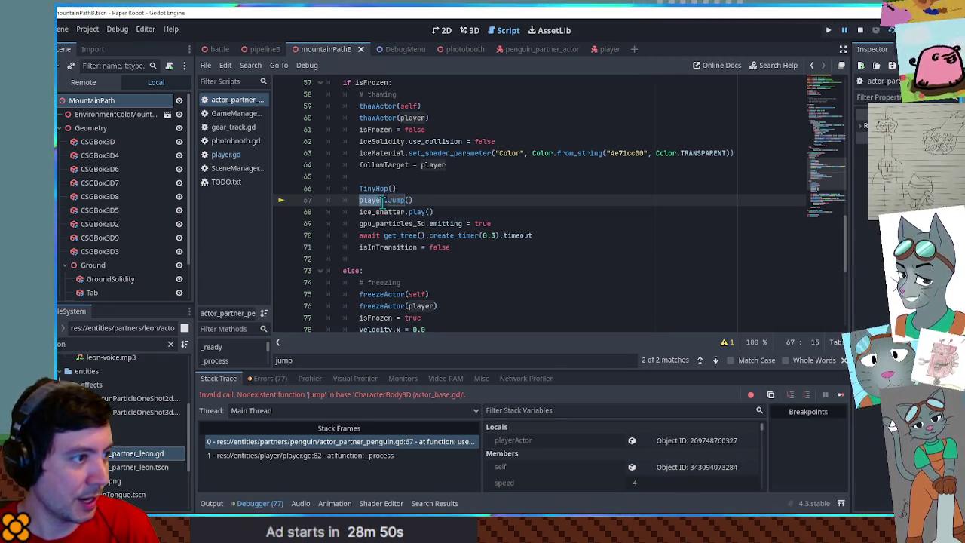
text(Scene)
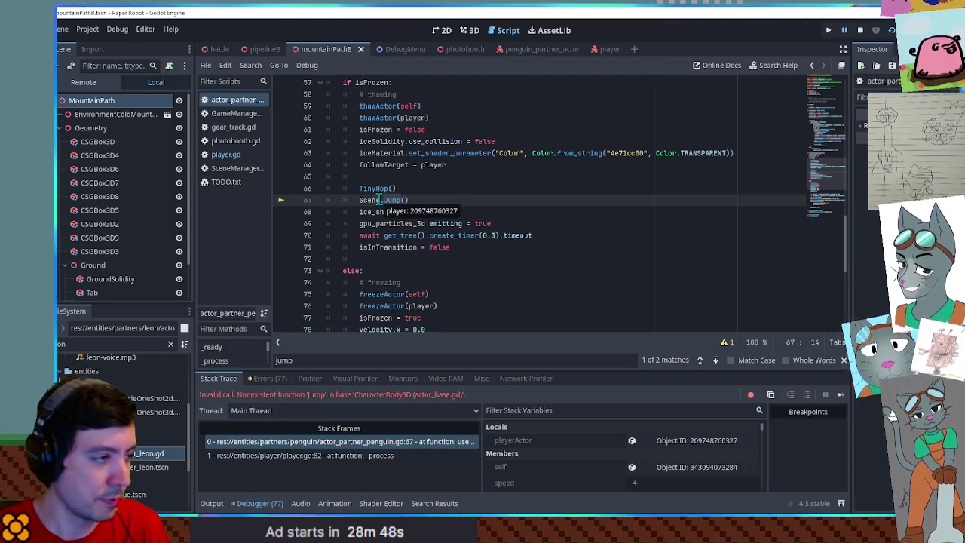
text(ger.play)
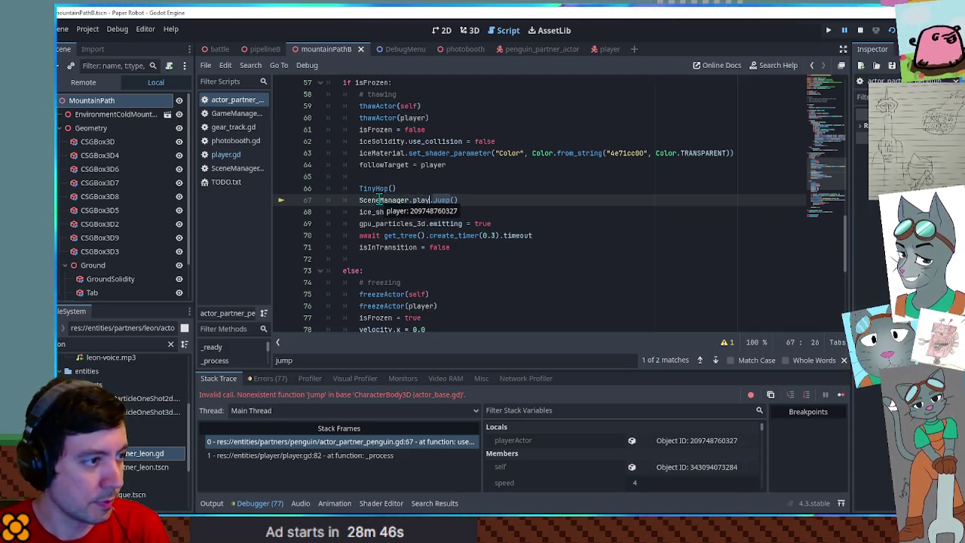
text(erMana)
text(ger)
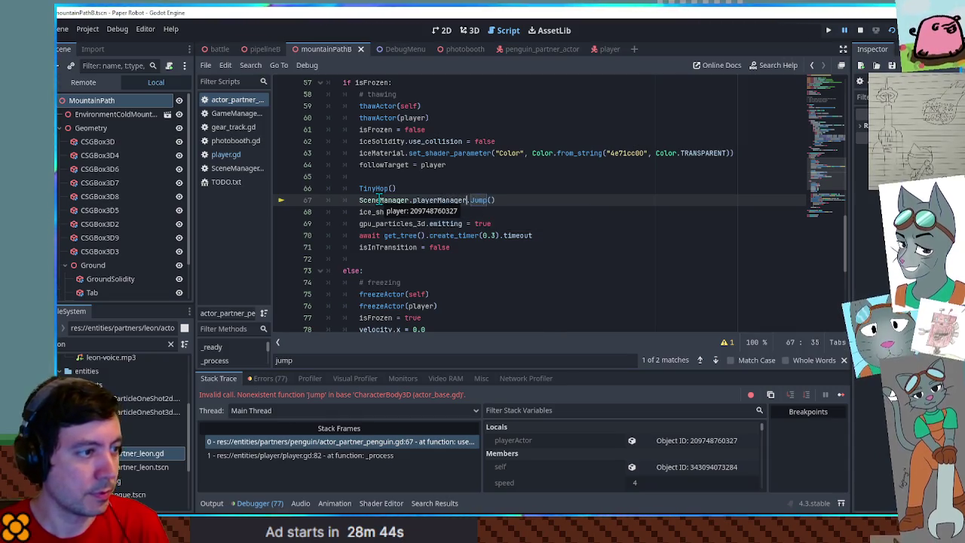
click(842, 396)
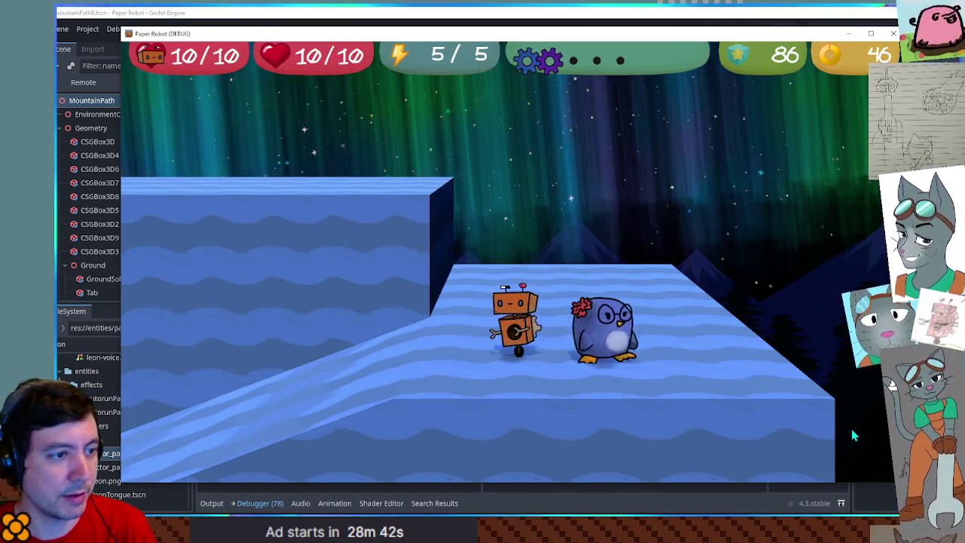
- Cycle the partner to the penguin and repeatedly freeze it into an ice block that shatters
key(Left)
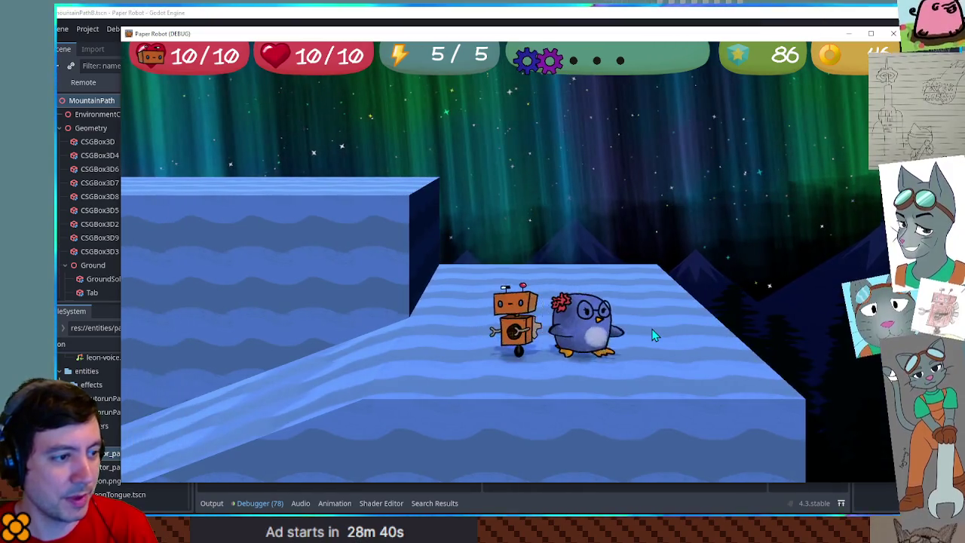
key(Right)
key(Tab)
key(Tab)
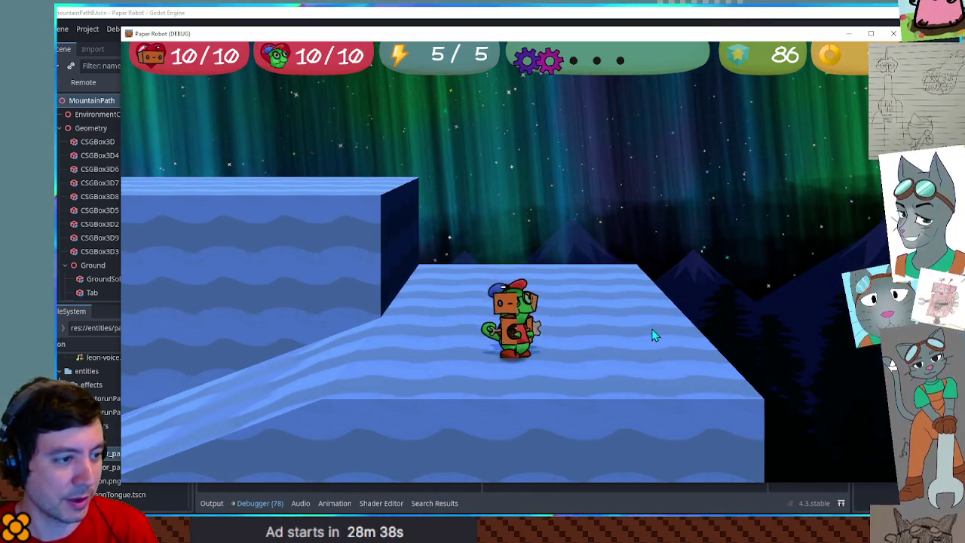
key(Tab)
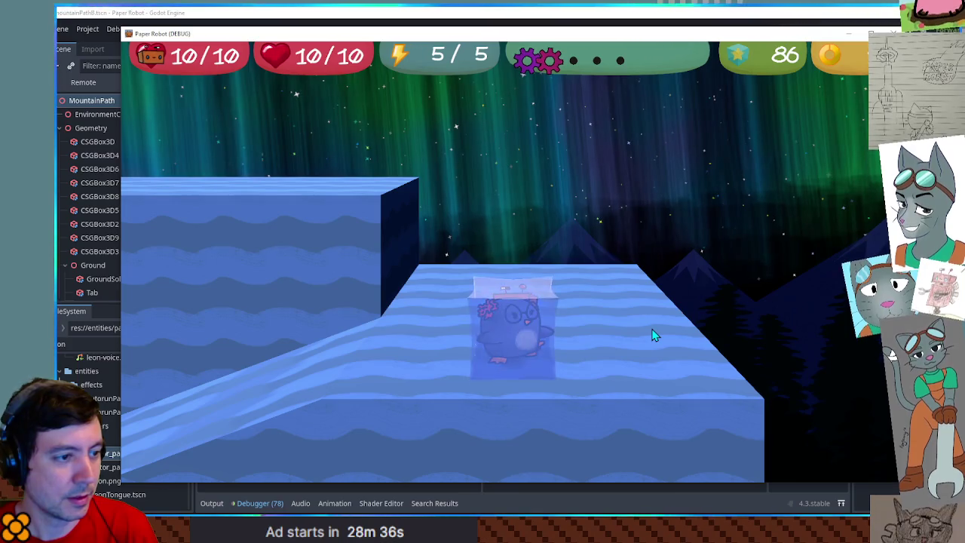
key(Left)
key(e)
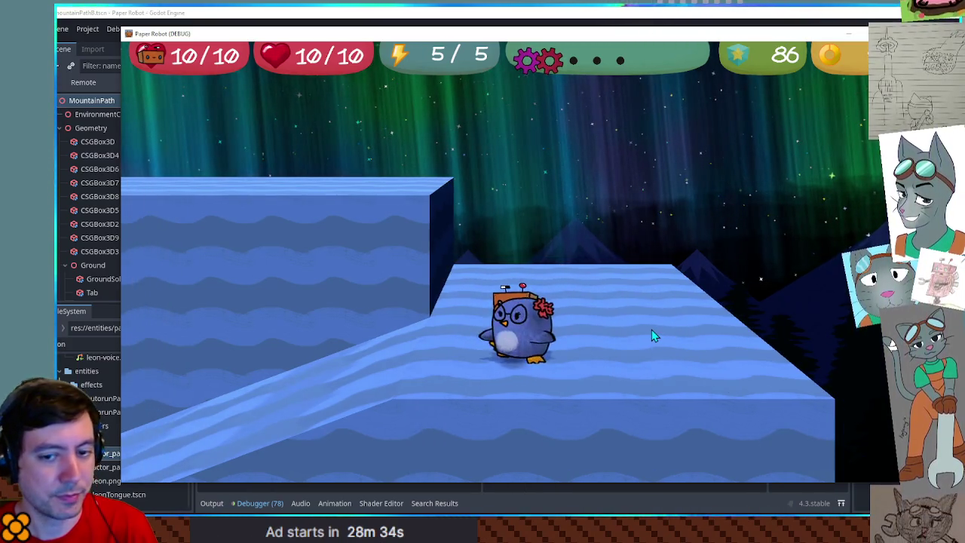
key(e)
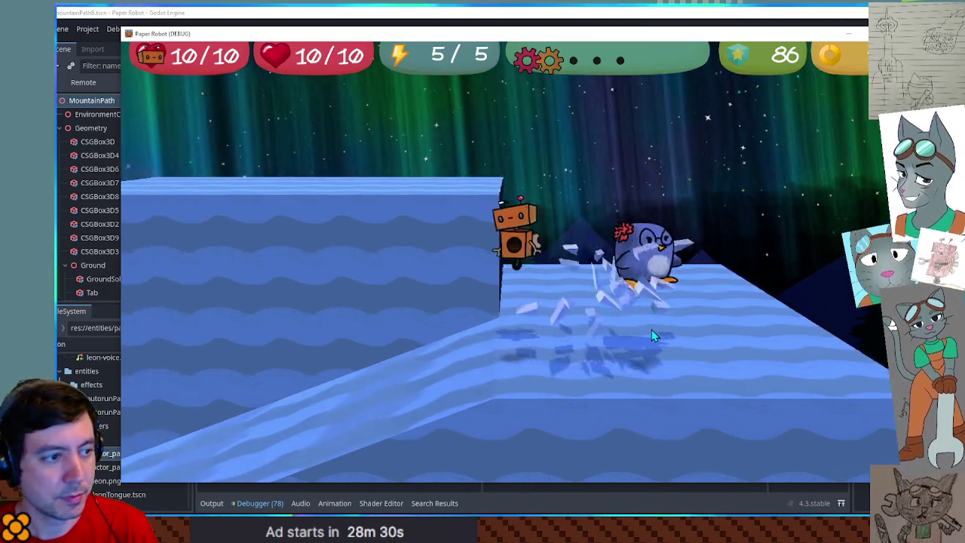
key(e)
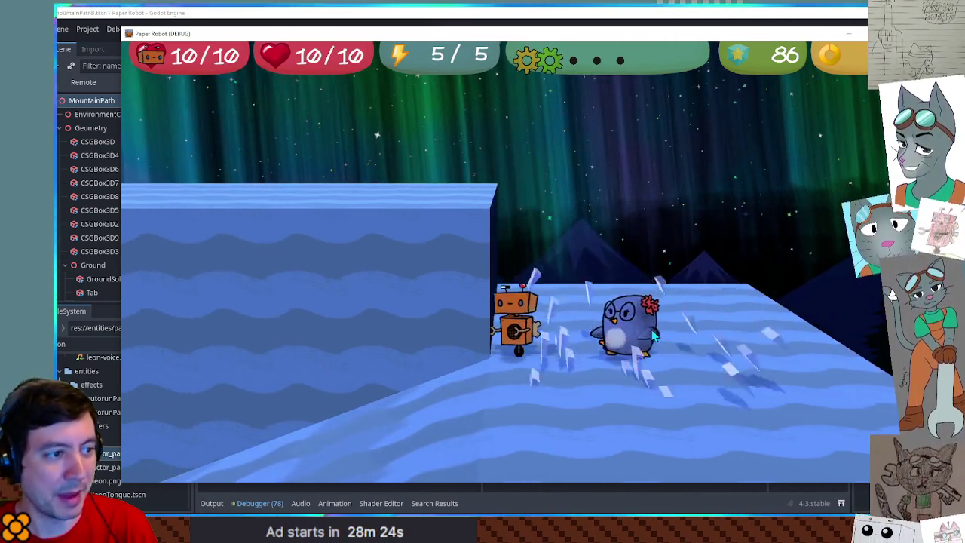
key(e)
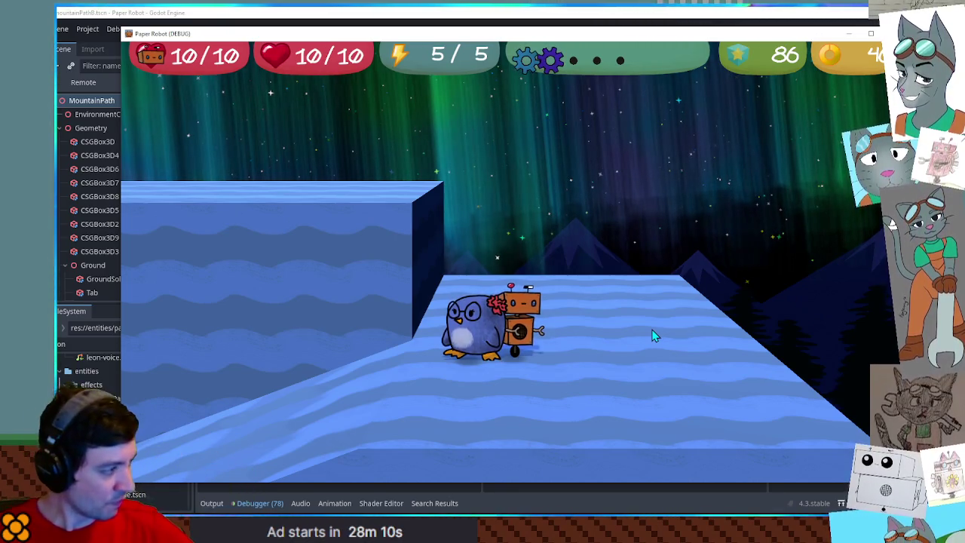
click(645, 13)
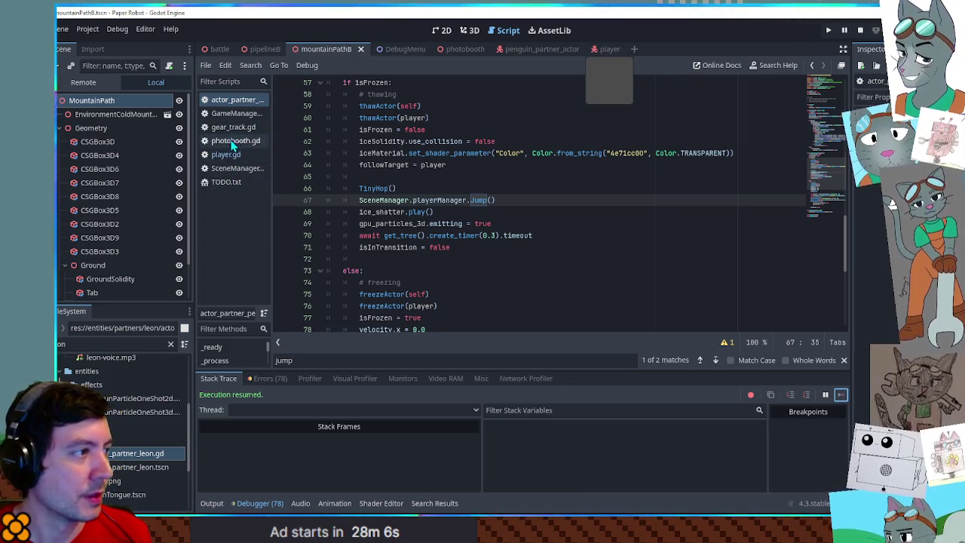
- Open TODO.txt and place the cursor at the end of the Snowman decoy (hat) item
scroll(653, 236, up, 15)
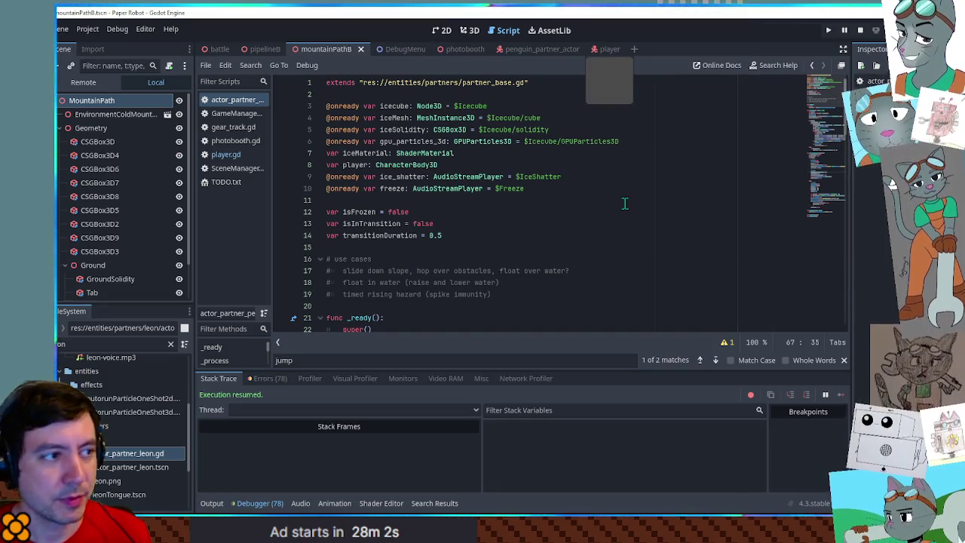
click(504, 294)
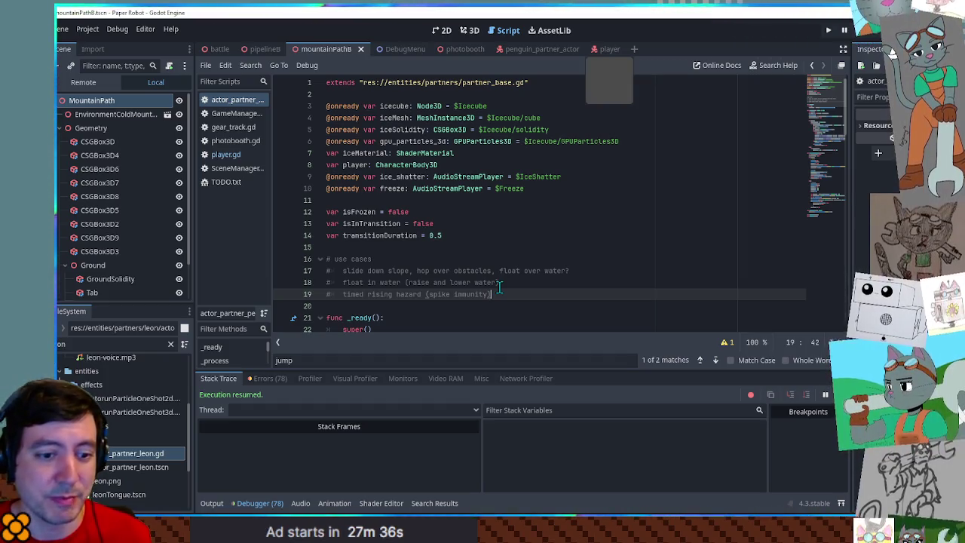
click(544, 48)
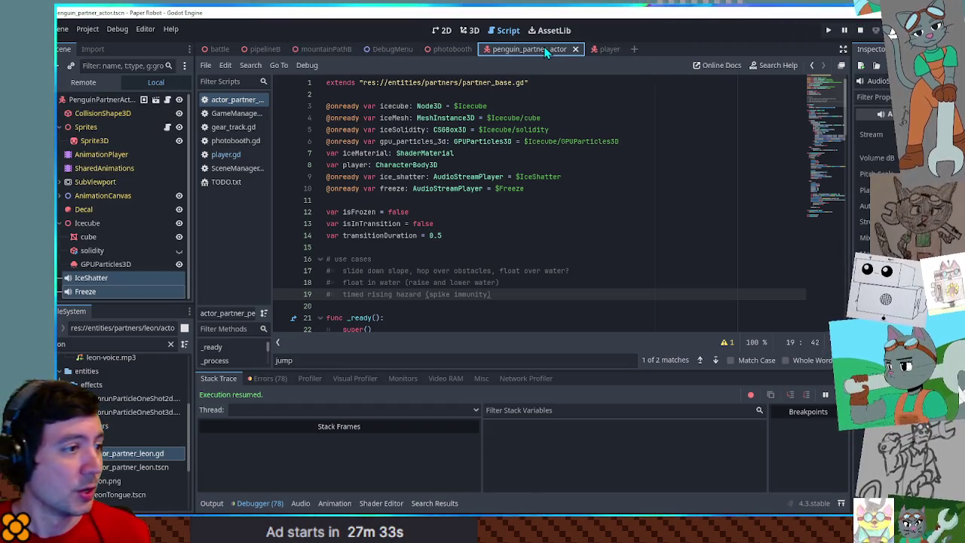
click(213, 183)
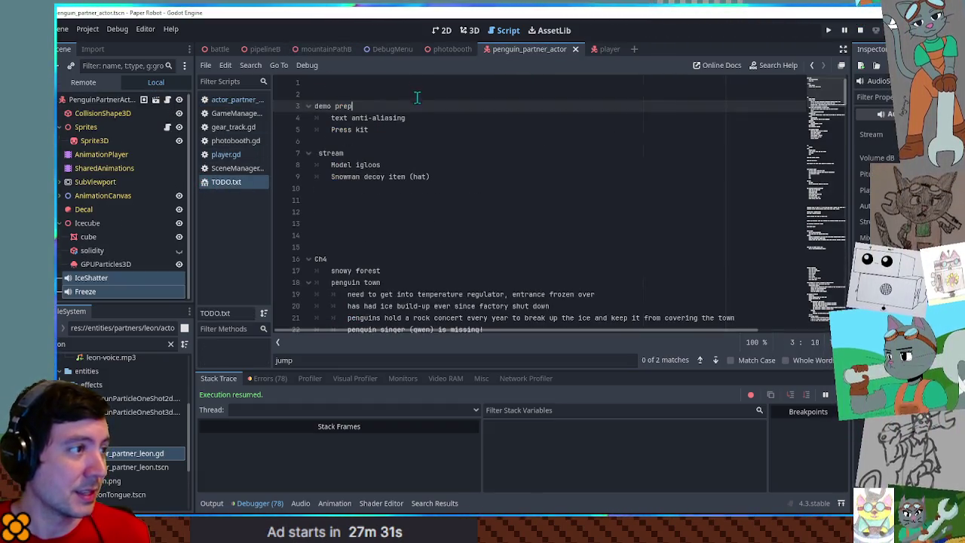
click(419, 130)
click(444, 165)
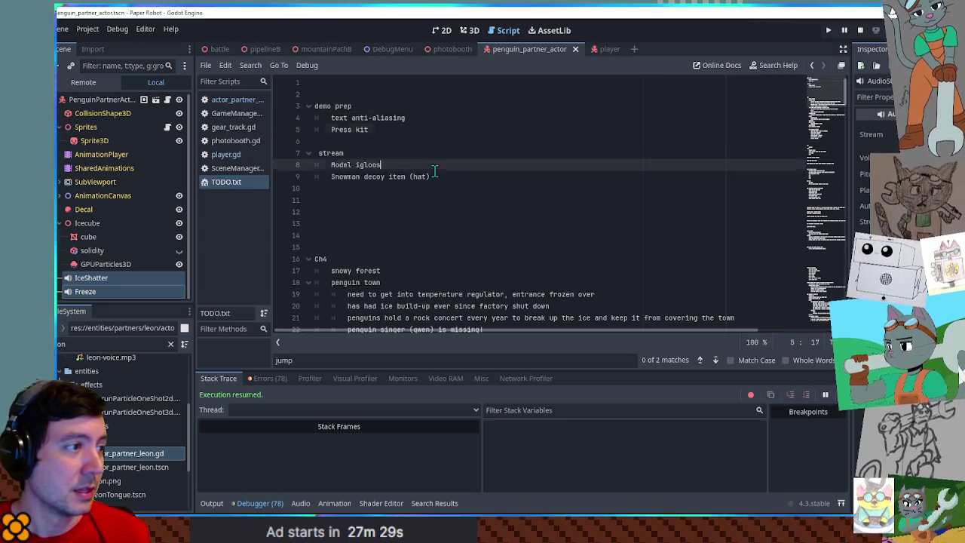
click(448, 178)
- Add a new 'Penny animations' line below the Snowman decoy item
key(Return)
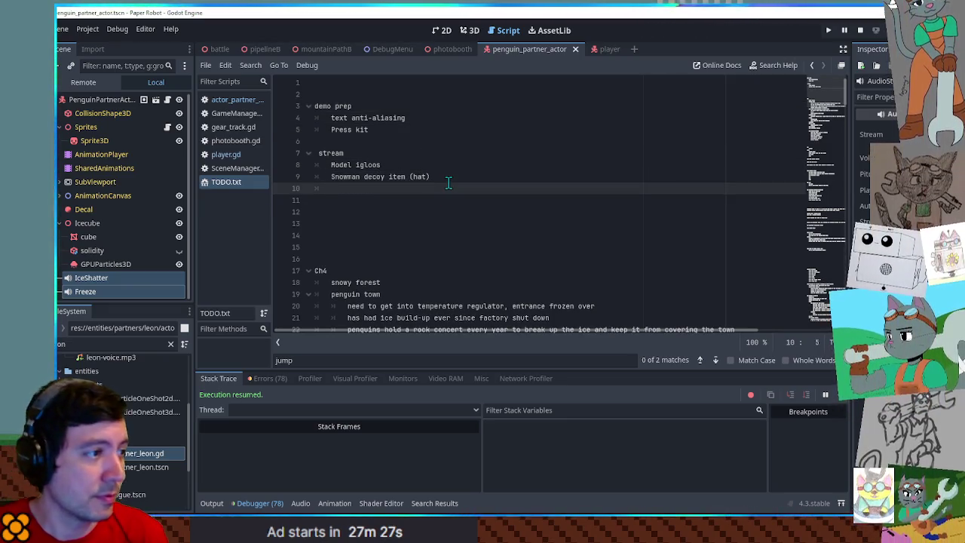
key(Up)
key(Up)
key(Down)
key(Down)
key(Up)
key(Up)
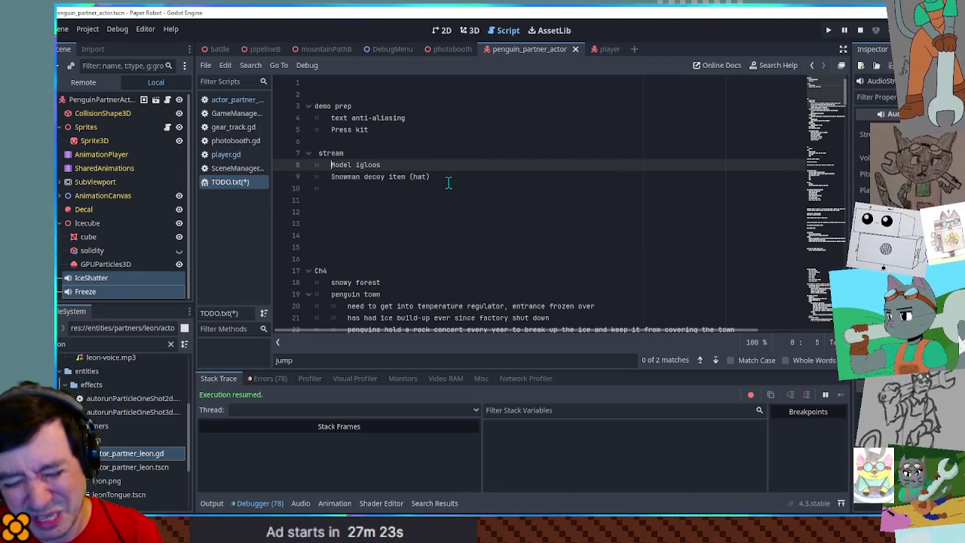
key(Down)
key(Down)
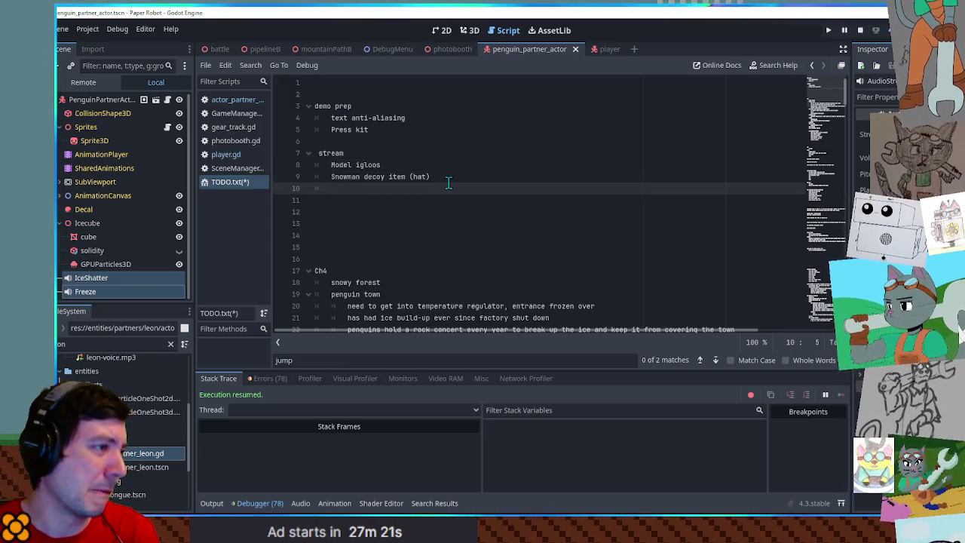
text(Penny animations)
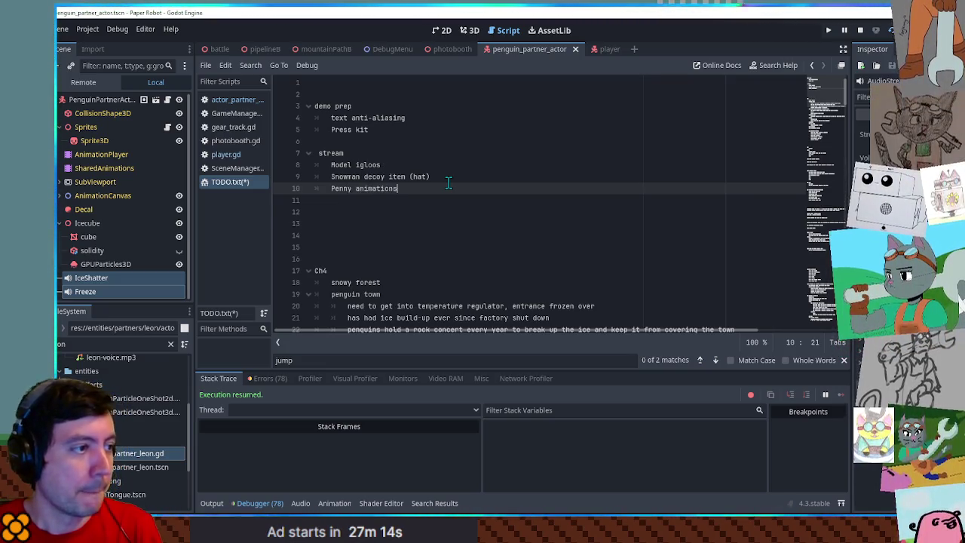
- List hurt, tired, dead/down, victory and sleep as sub-items under Penny animations
key(Return)
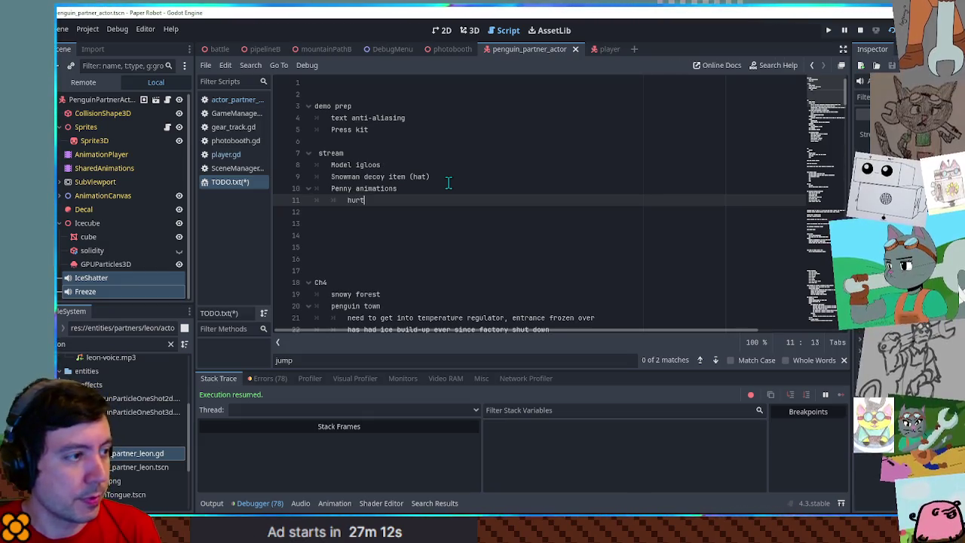
key(Return)
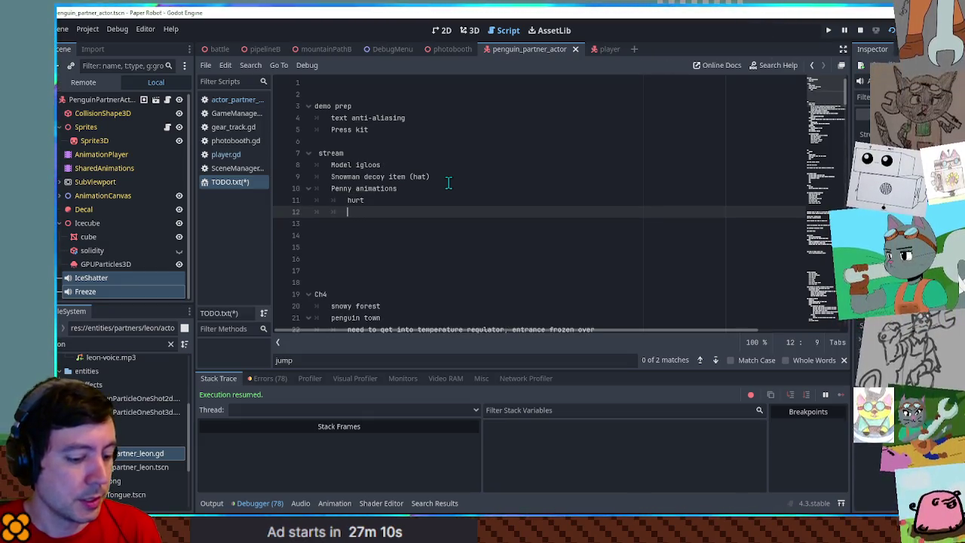
text(tired)
key(Return)
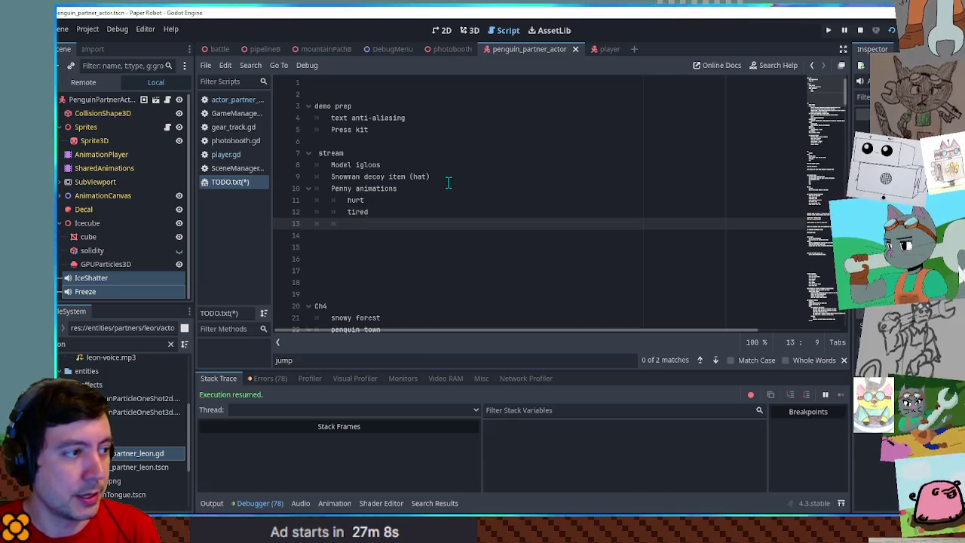
text(dead)
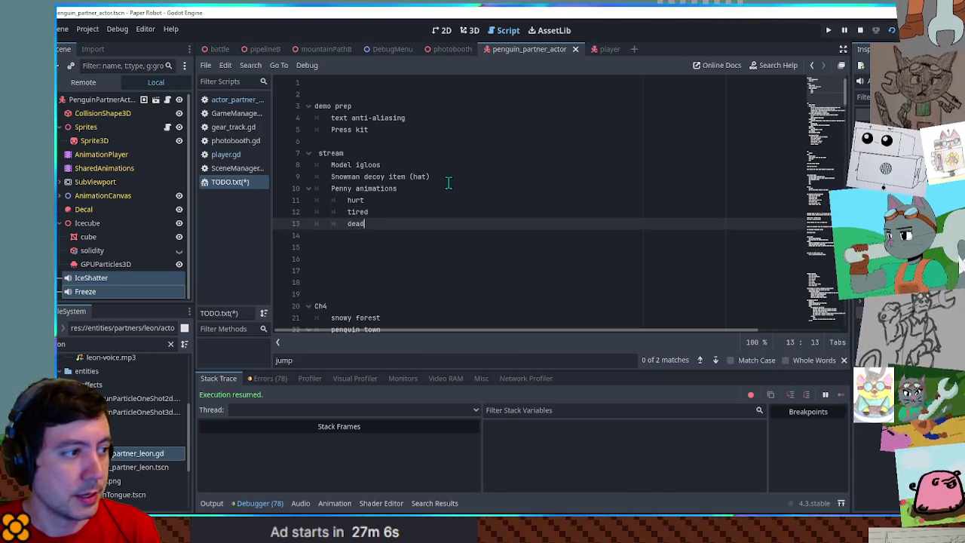
text(/down)
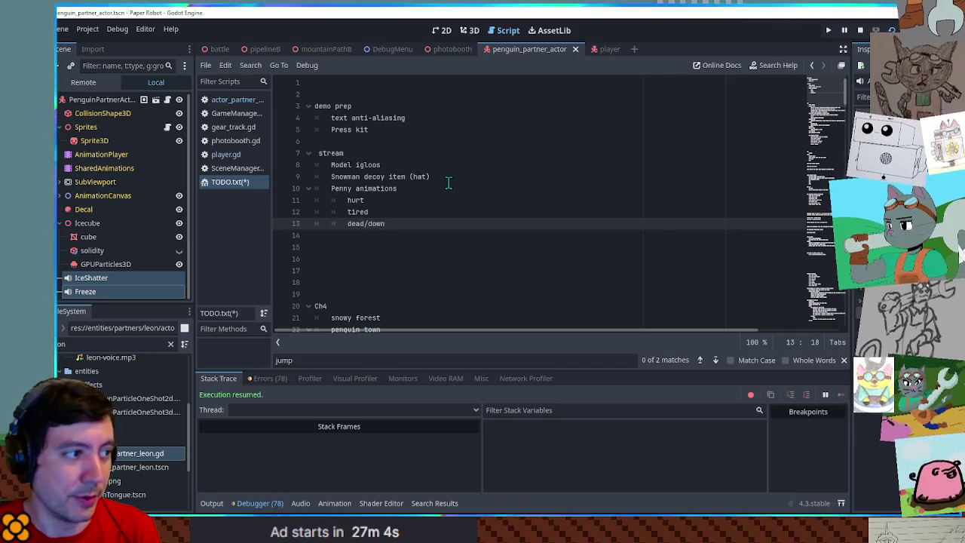
key(Return)
text(victory)
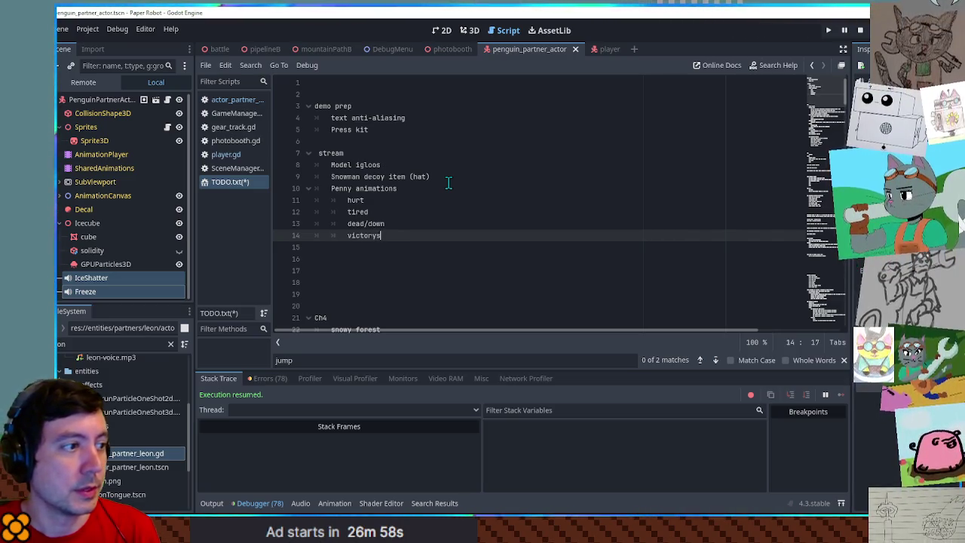
text(s)
key(Return)
key(BackSpace)
key(BackSpace)
key(BackSpace)
key(Return)
text(sleep)
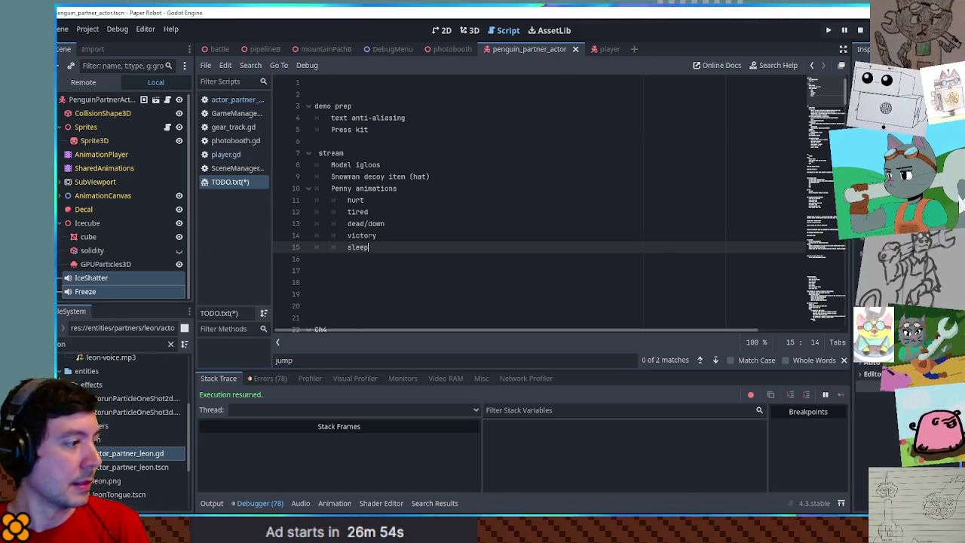
click(98, 345)
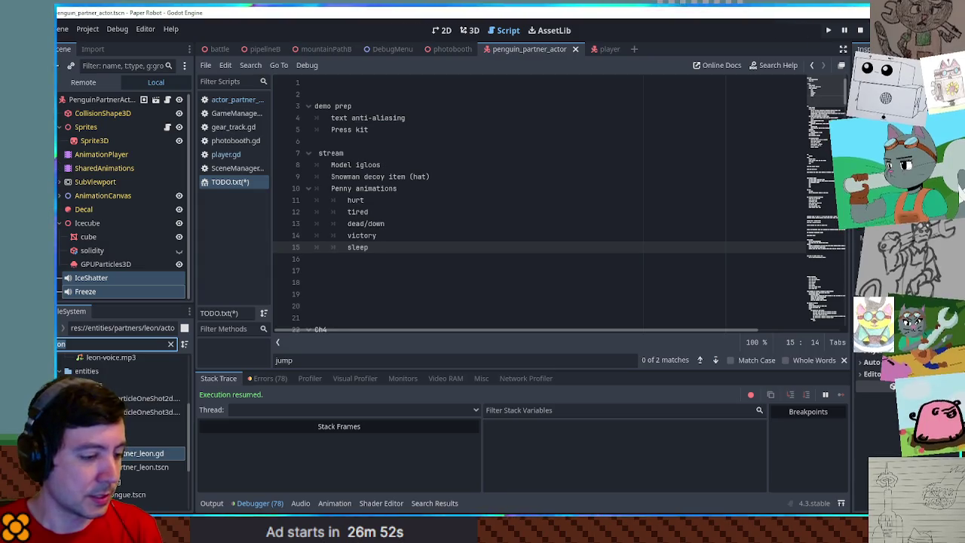
- Filter files for 'mole', open actor_partner_mole.tscn and view its AnimationPlayer animations
key(ctrl+a)
text(mole)
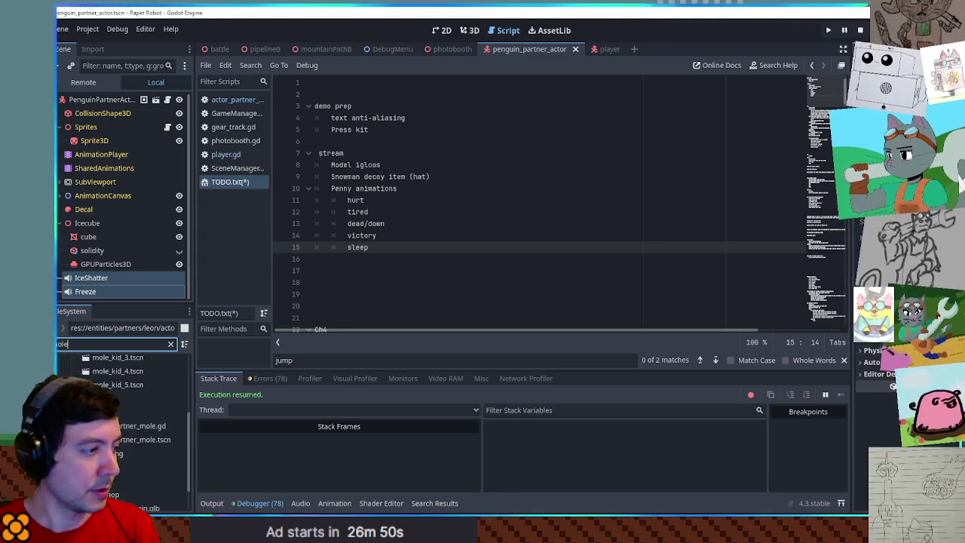
double_click(141, 439)
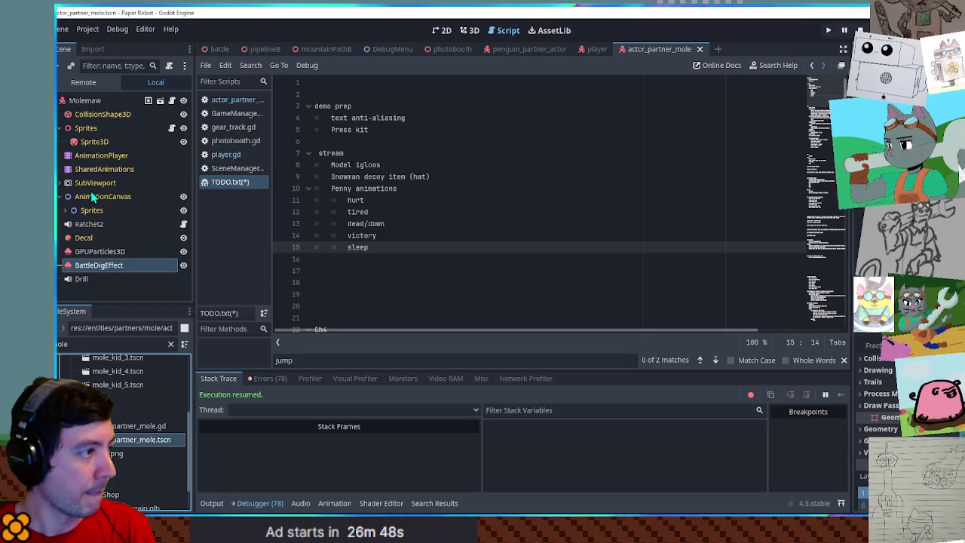
click(94, 156)
click(405, 391)
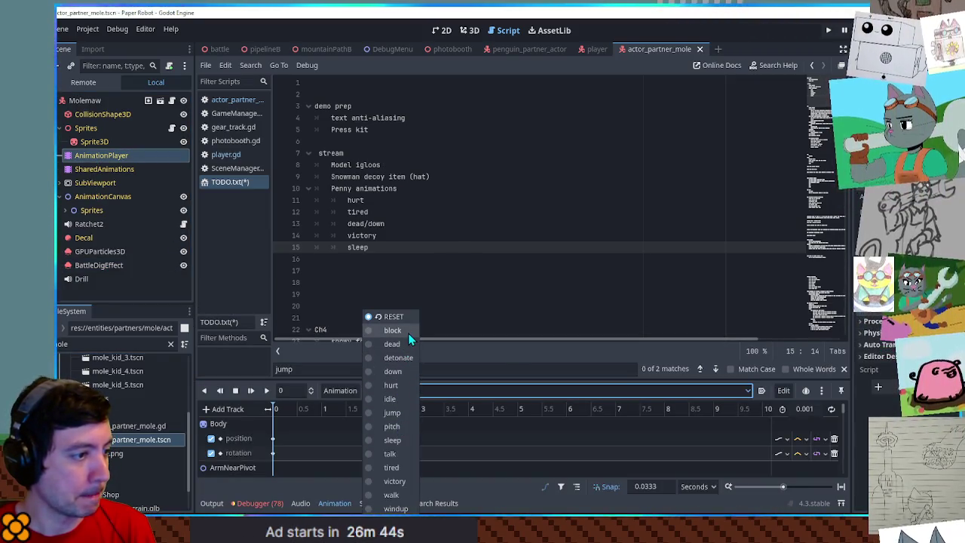
- Add a 'block (pose)' entry below sleep in the Penny animations list
click(386, 248)
click(399, 248)
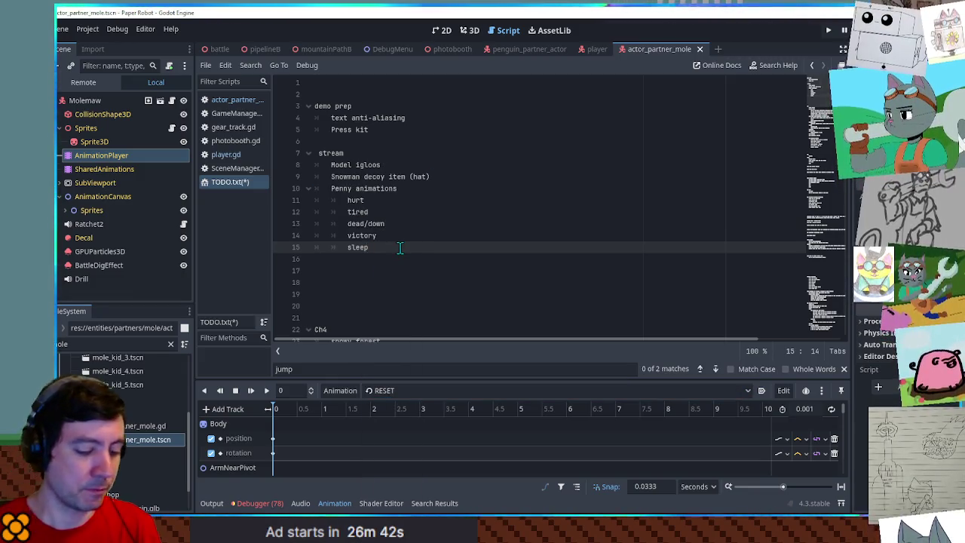
key(Return)
text(block)
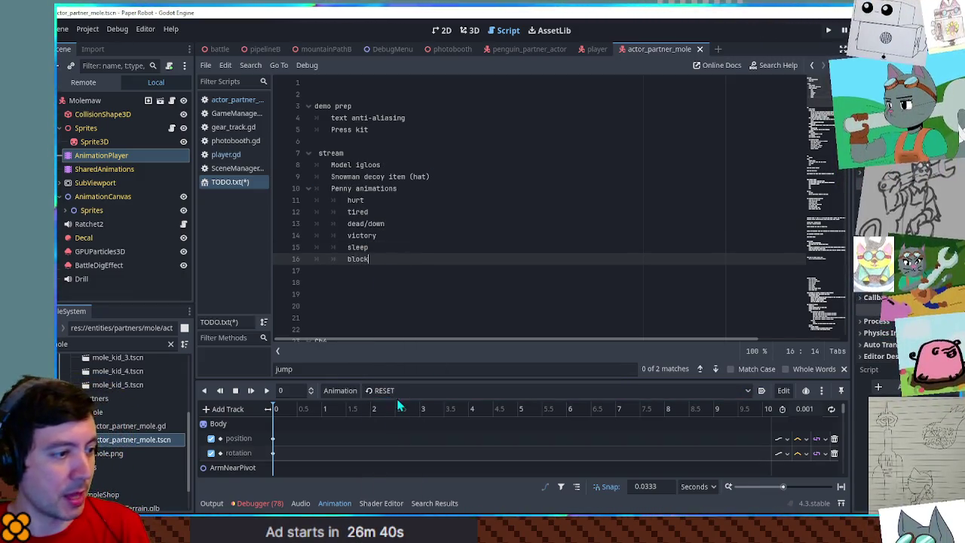
text( (pose)
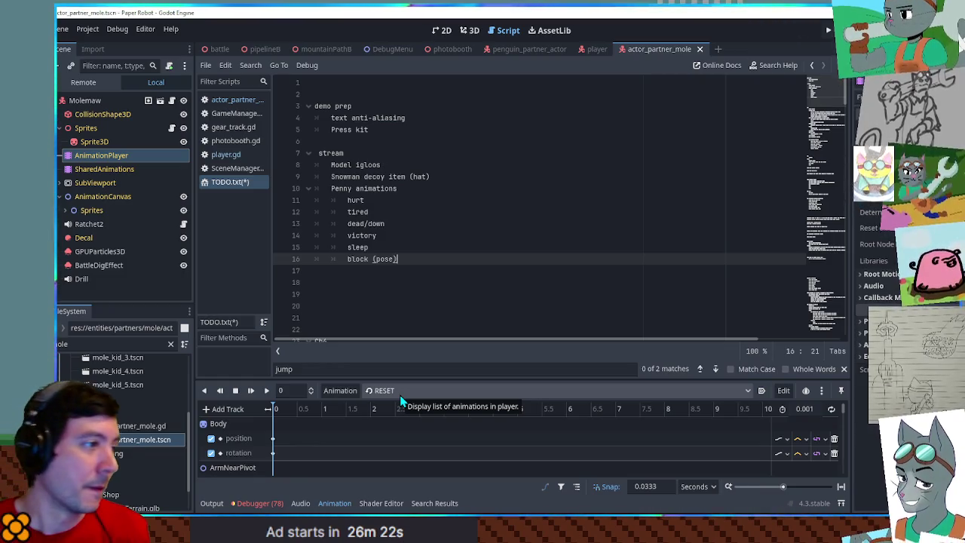
click(455, 177)
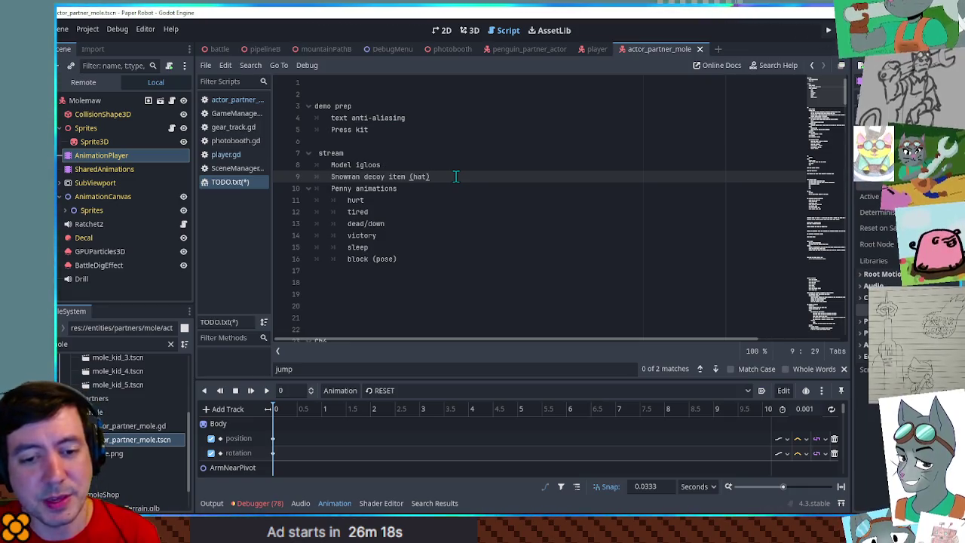
- Insert a 'cine entry/talk - end dig, end ice' note on new lines above the stream section
key(Return)
key(Up)
key(Up)
key(Up)
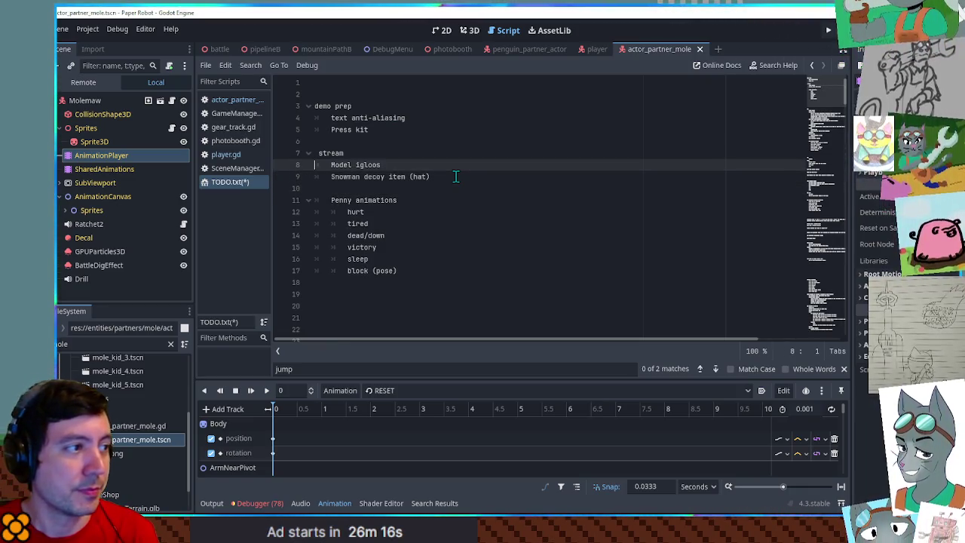
key(Return)
key(Return)
key(Up)
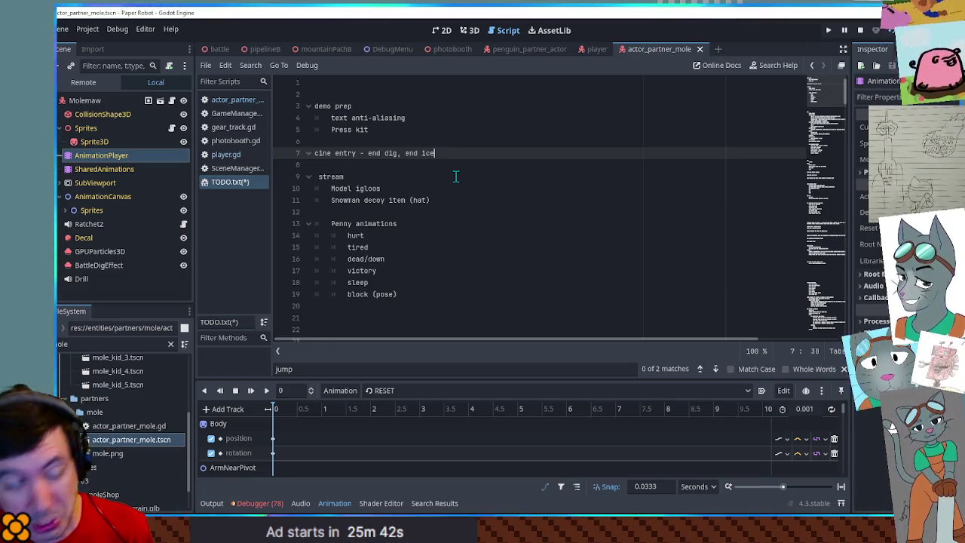
click(357, 153)
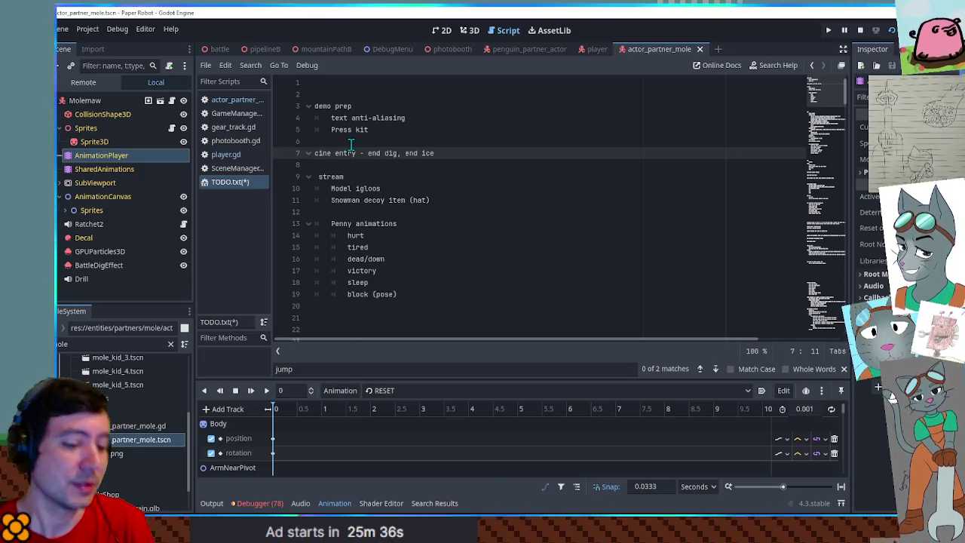
text(/talk)
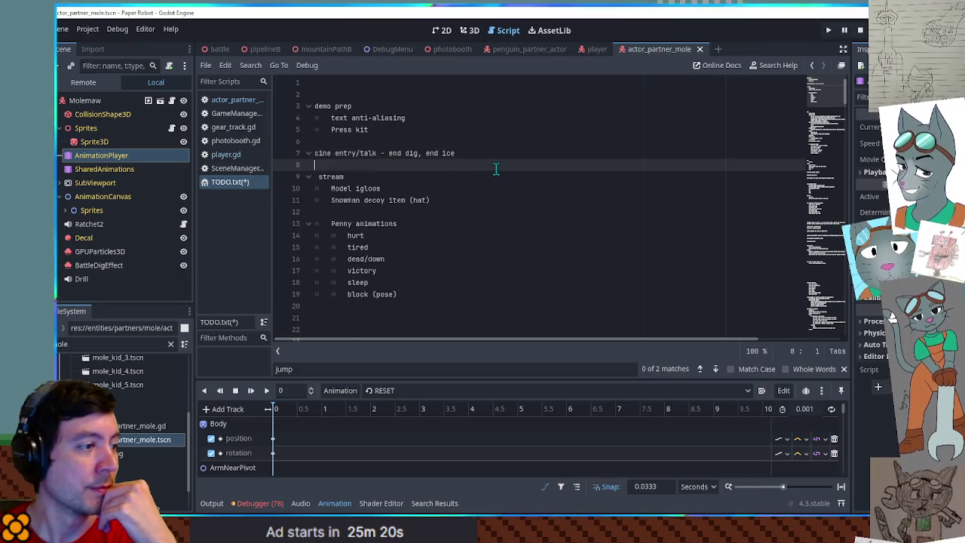
- Add an indented 'Penny attacks' line on the empty line below block (pose)
click(400, 296)
shift+click(355, 247)
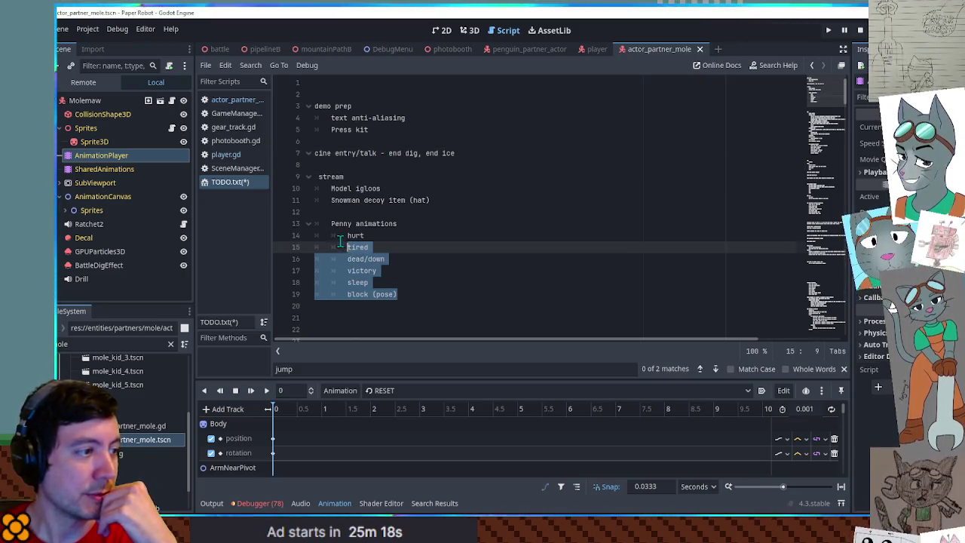
click(412, 304)
key(Tab)
text(Penny At)
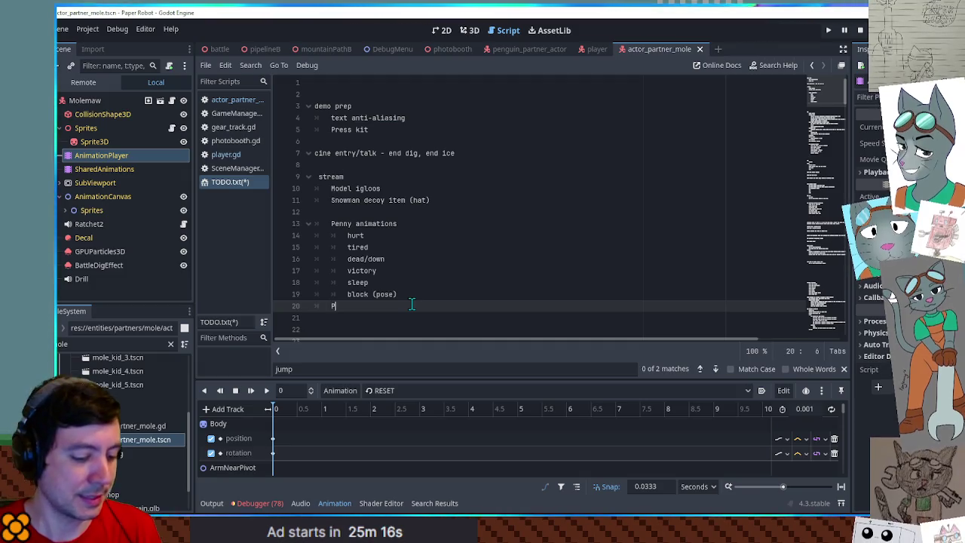
key(BackSpace)
key(BackSpace)
text(attacks)
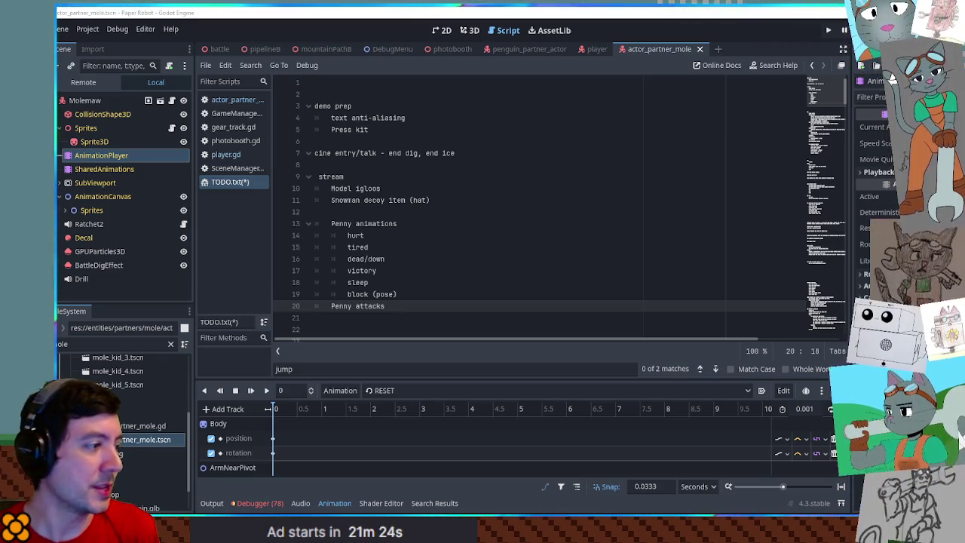
- Filter files for 'status eff', open StatusEffectDirectory.gd and scroll through its effects from Poison to Unlucky
click(99, 332)
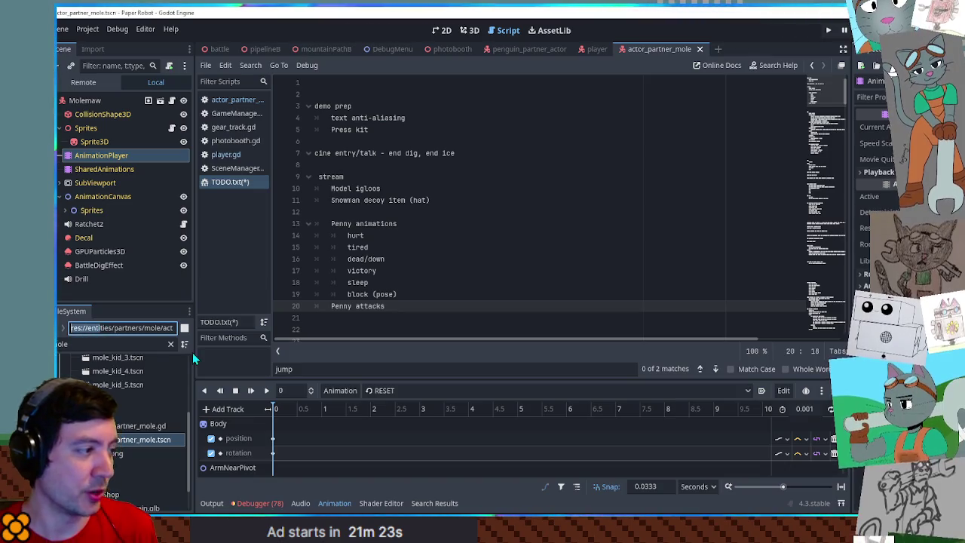
click(131, 342)
text(status eff)
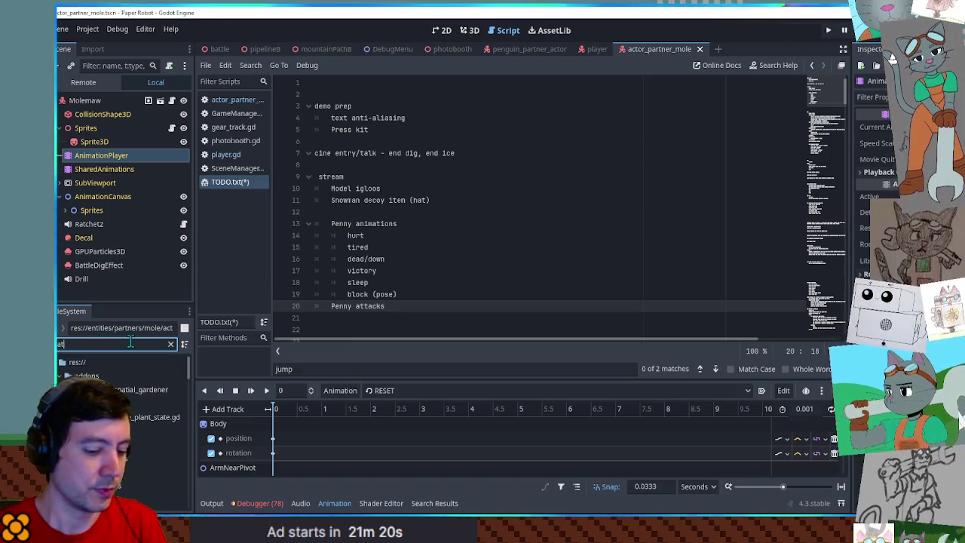
double_click(147, 472)
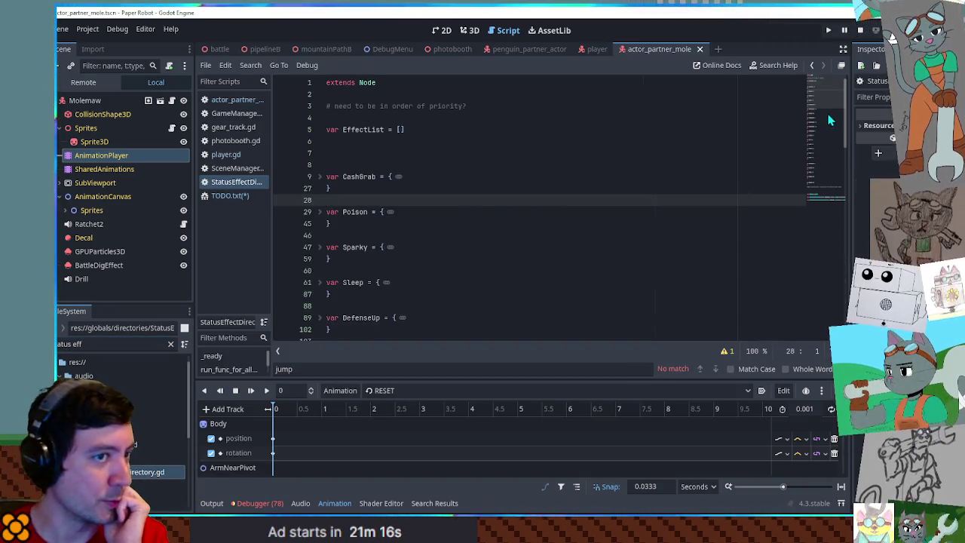
scroll(548, 151, down, 1)
scroll(548, 151, down, 3)
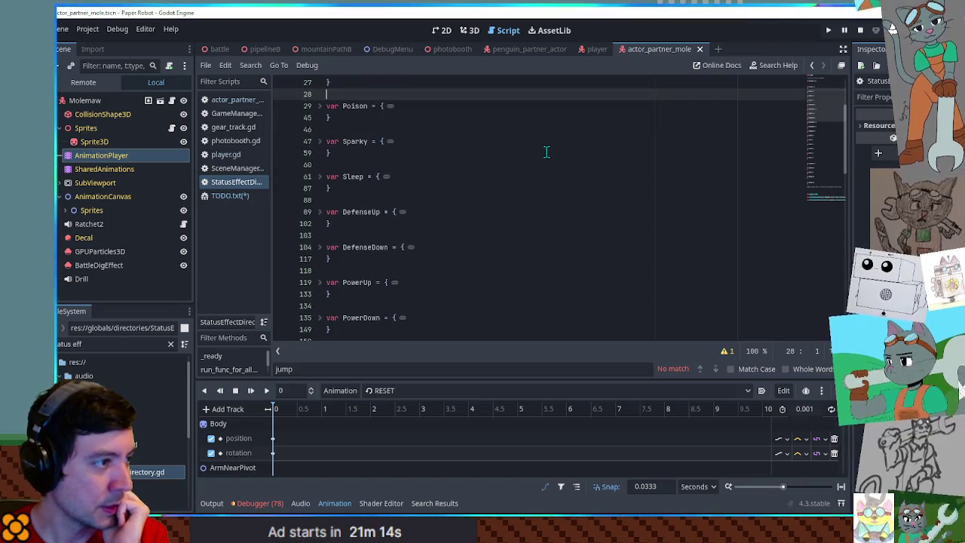
scroll(548, 152, down, 3)
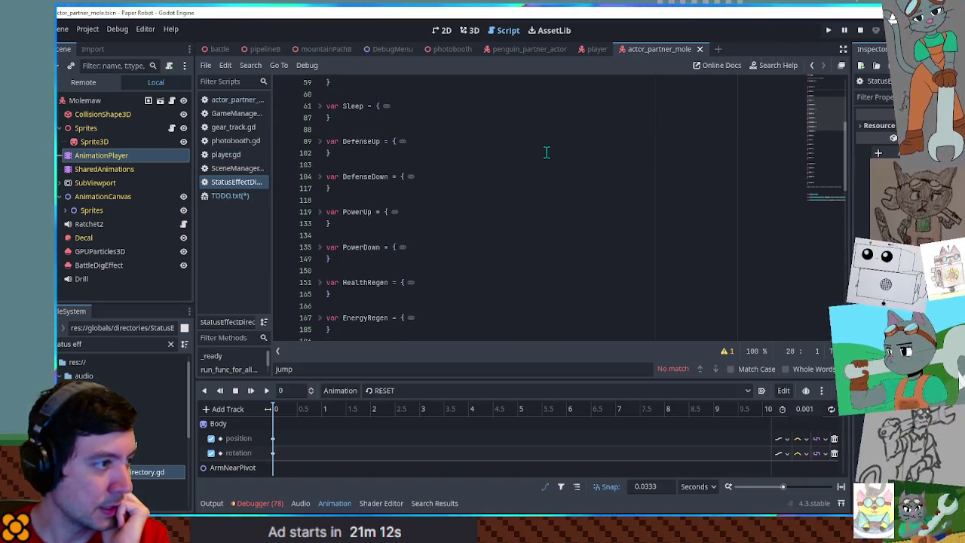
scroll(548, 152, down, 4)
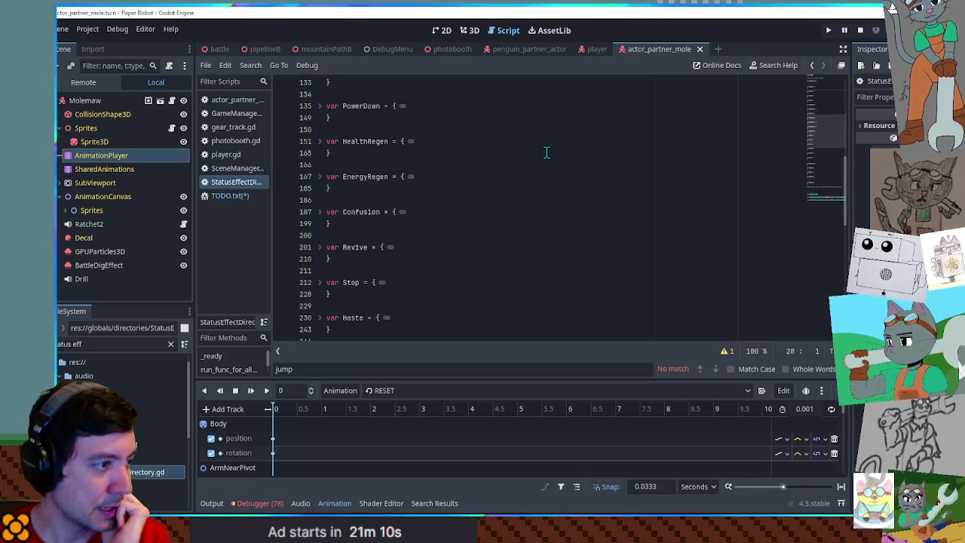
scroll(547, 154, down, 2)
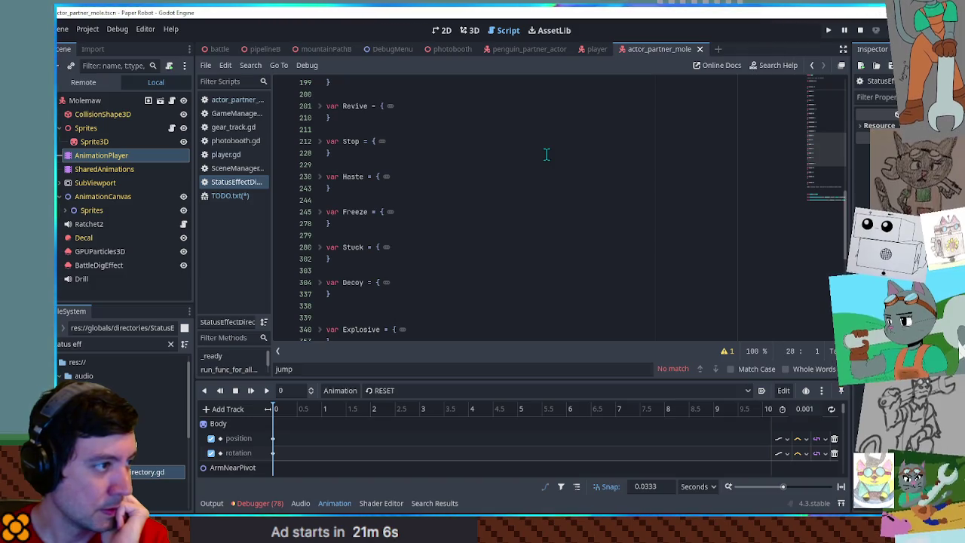
scroll(548, 154, down, 5)
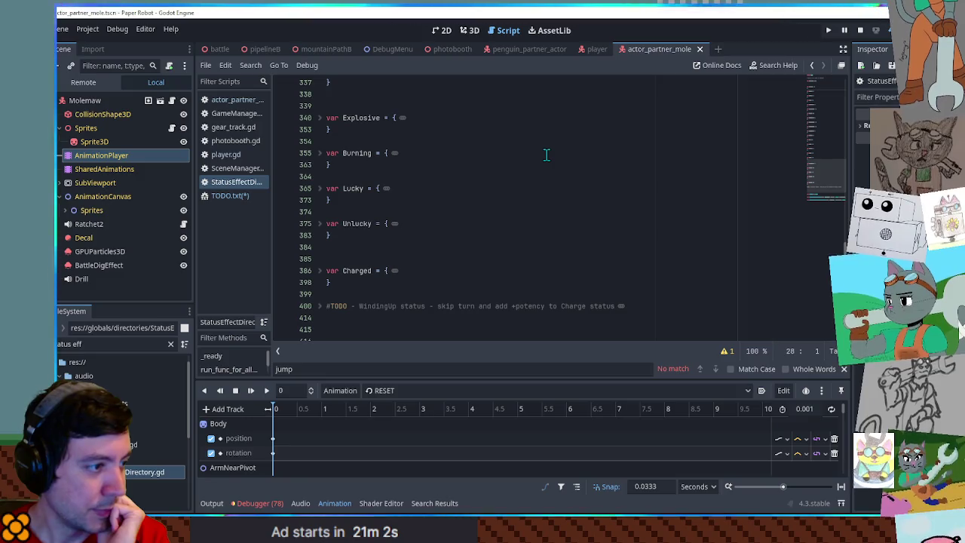
scroll(547, 154, up, 3)
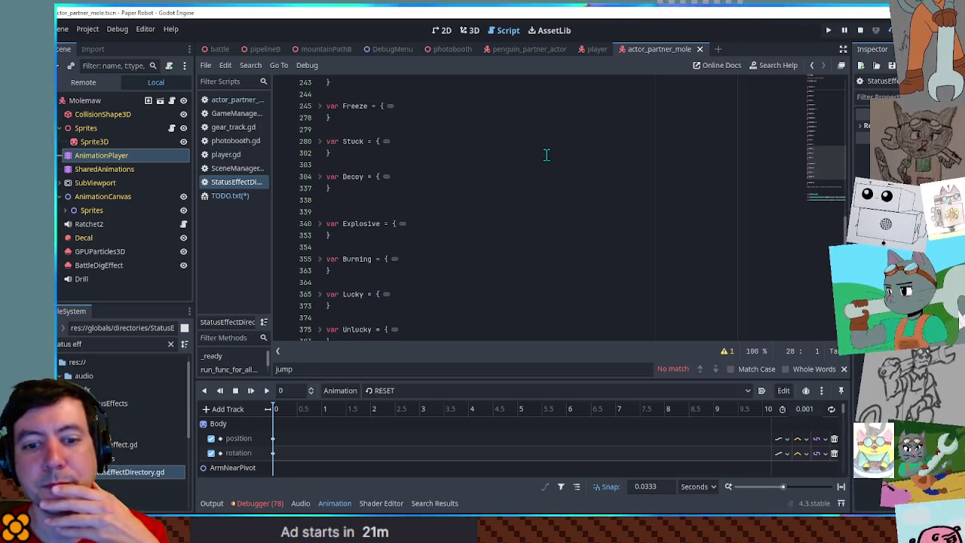